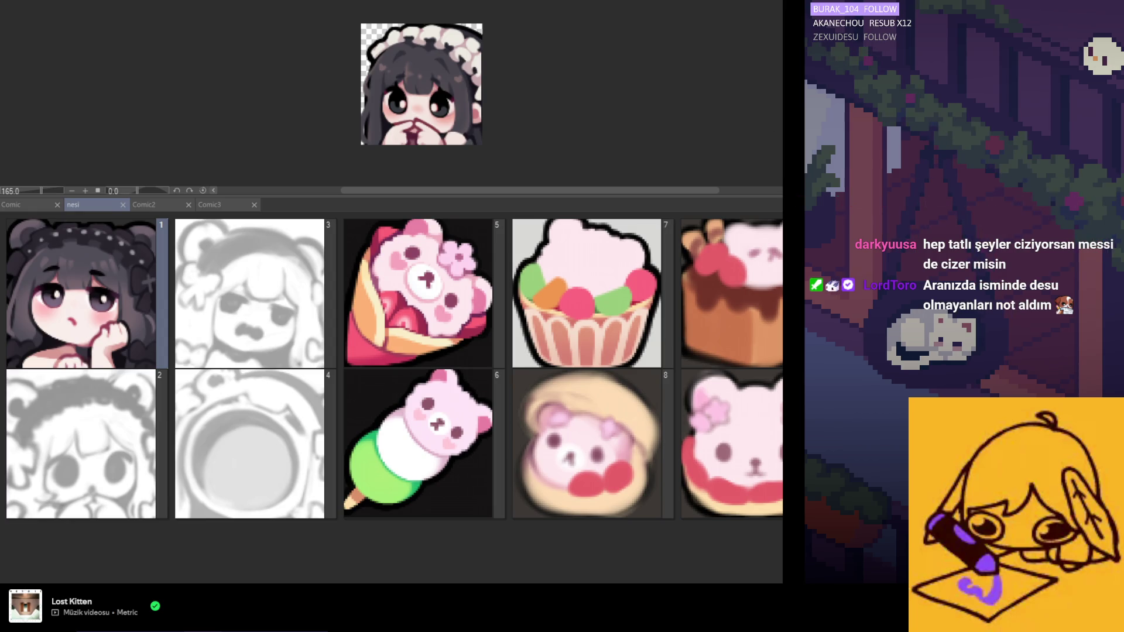
Shrink the page thumbnail panel so the maid emote canvas displays larger
{"action": "left_click_drag", "start_coordinate": [725, 78], "coordinate": [115, 124]}
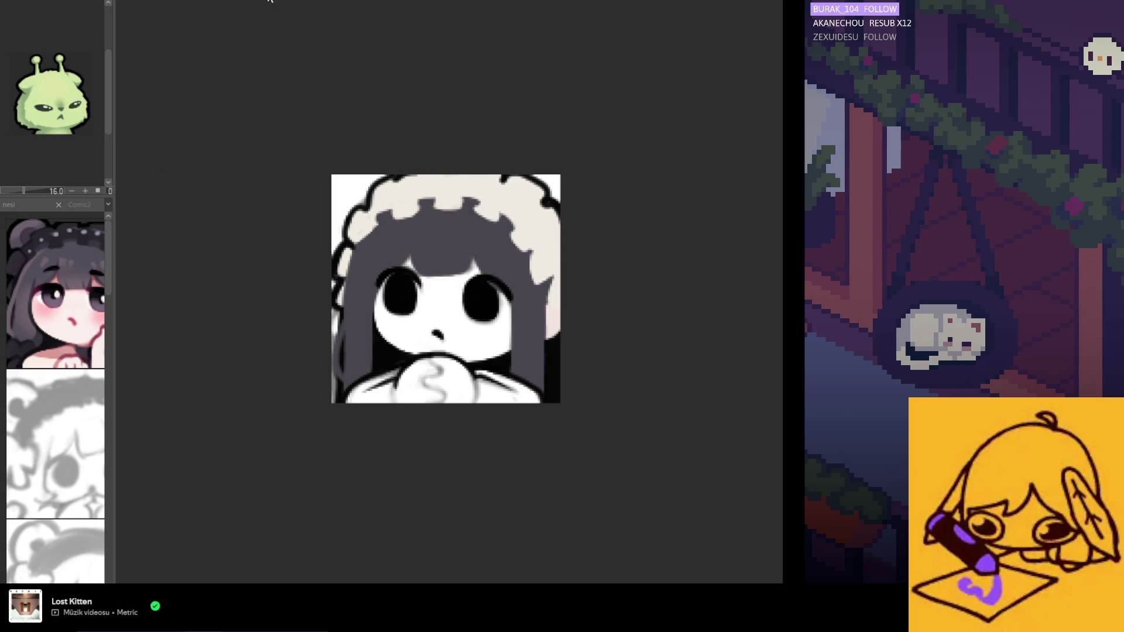
{"action": "left_click", "coordinate": [269, 2]}
Scroll the view up while the new Messi canvas is being set up
{"action": "scroll", "coordinate": [487, 341], "scroll_direction": "up", "scroll_amount": 1}
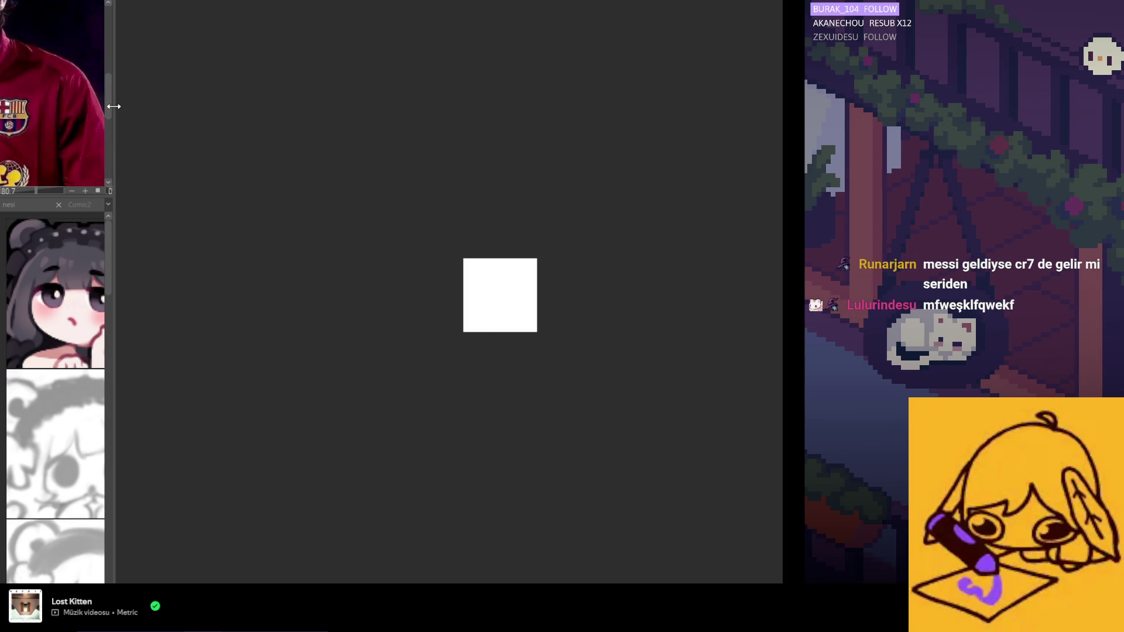
Widen the left reference palette and zoom into the canvas
{"action": "left_click_drag", "start_coordinate": [111, 112], "coordinate": [164, 112]}
{"action": "scroll", "coordinate": [98, 115], "scroll_direction": "up", "scroll_amount": 5}
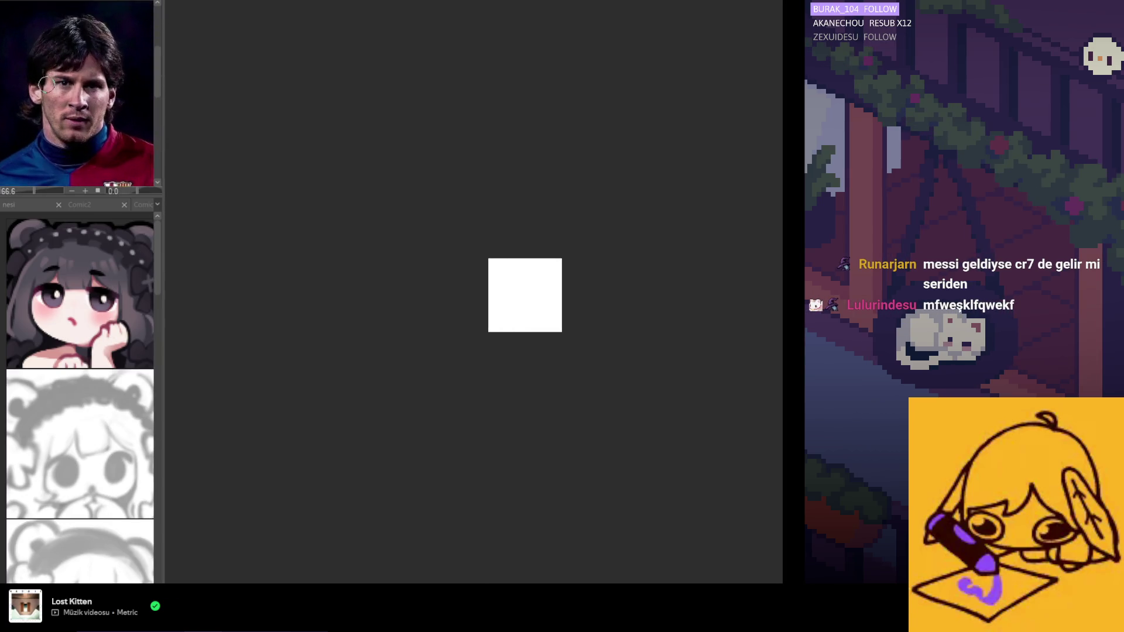
{"action": "scroll", "coordinate": [515, 294], "scroll_direction": "up", "scroll_amount": 5}
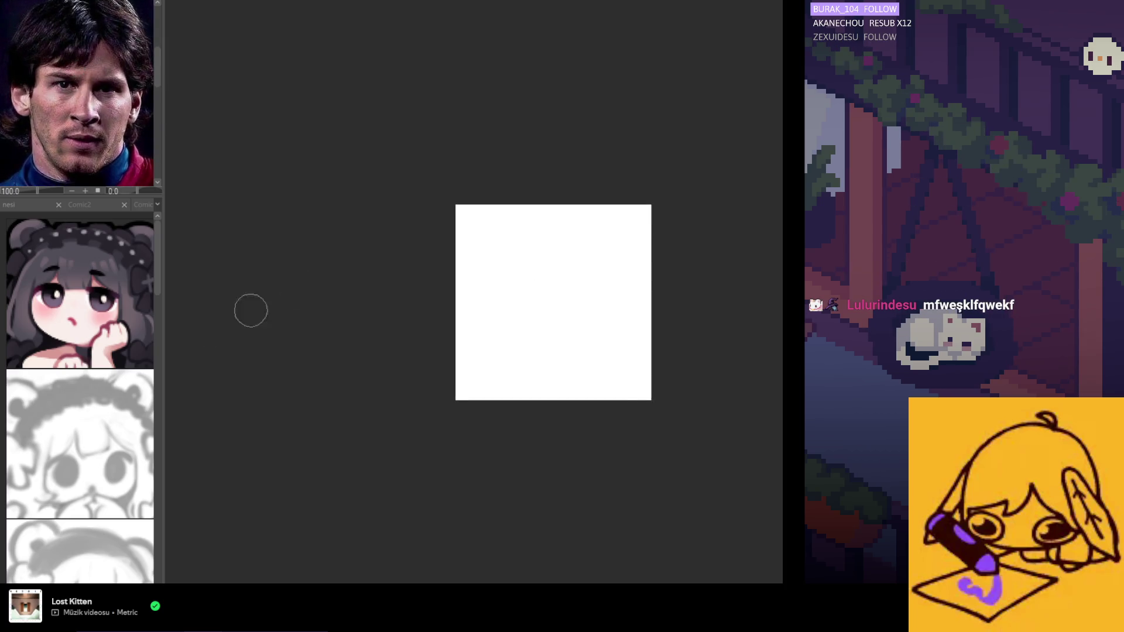
Undo a test stroke, then airbrush a soft grey circle for the head
{"action": "left_click_drag", "start_coordinate": [497, 265], "coordinate": [510, 328]}
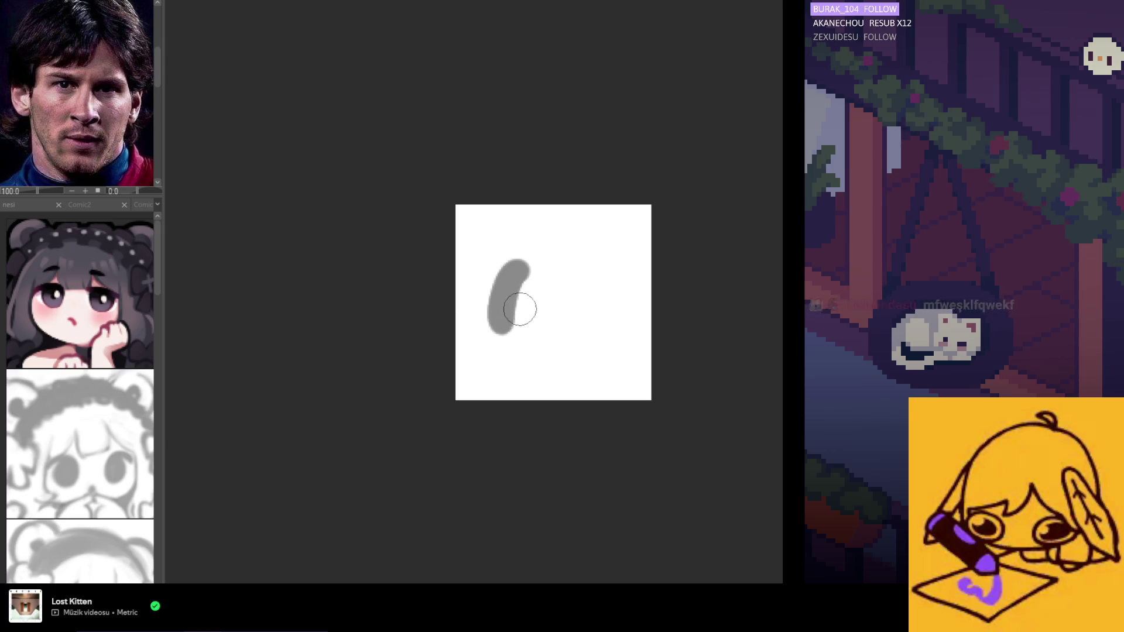
{"action": "key", "text": "ctrl+z"}
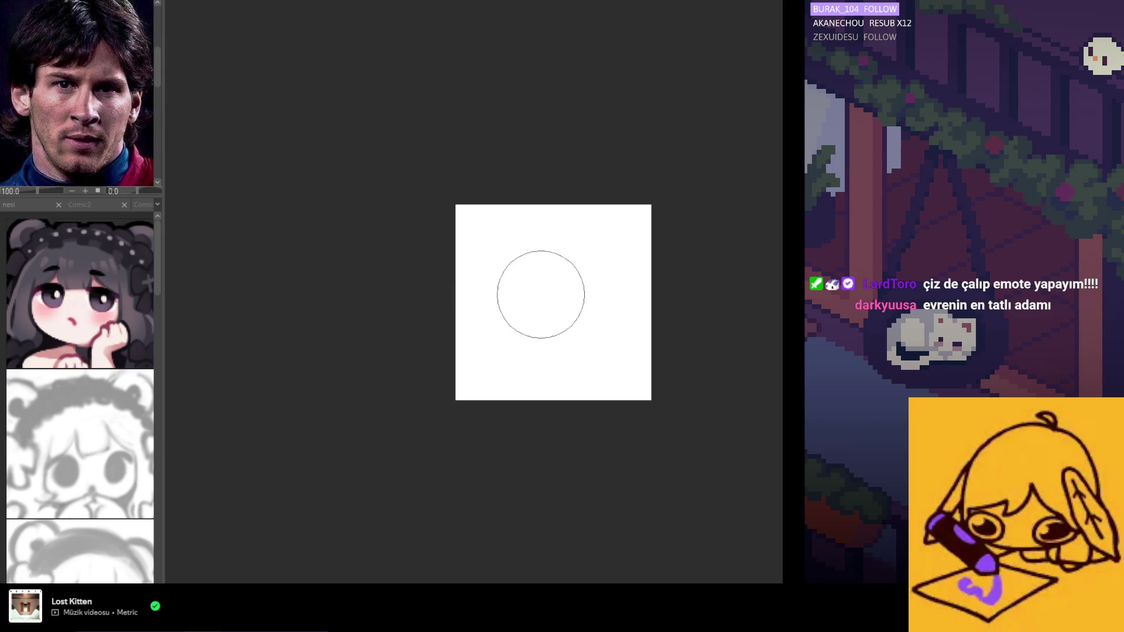
{"action": "mouse_move", "coordinate": [539, 293]}
{"action": "left_mouse_down"}
{"action": "mouse_move", "coordinate": [550, 268]}
{"action": "mouse_move", "coordinate": [567, 321]}
{"action": "mouse_move", "coordinate": [542, 268]}
{"action": "mouse_move", "coordinate": [585, 305]}
{"action": "mouse_move", "coordinate": [560, 275]}
{"action": "mouse_move", "coordinate": [557, 313]}
{"action": "mouse_move", "coordinate": [548, 296]}
{"action": "mouse_move", "coordinate": [563, 295]}
{"action": "left_mouse_up"}
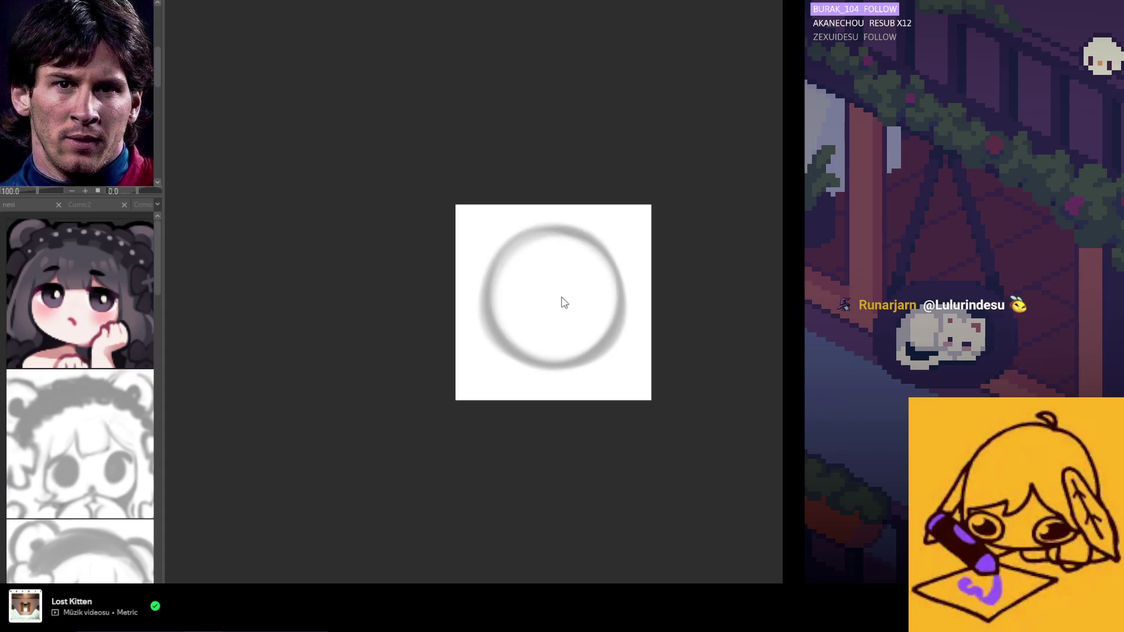
Clean the circle's inner edge and paint grey hair across the top, upper-left and right of the head
{"action": "left_click_drag", "start_coordinate": [548, 281], "coordinate": [494, 258]}
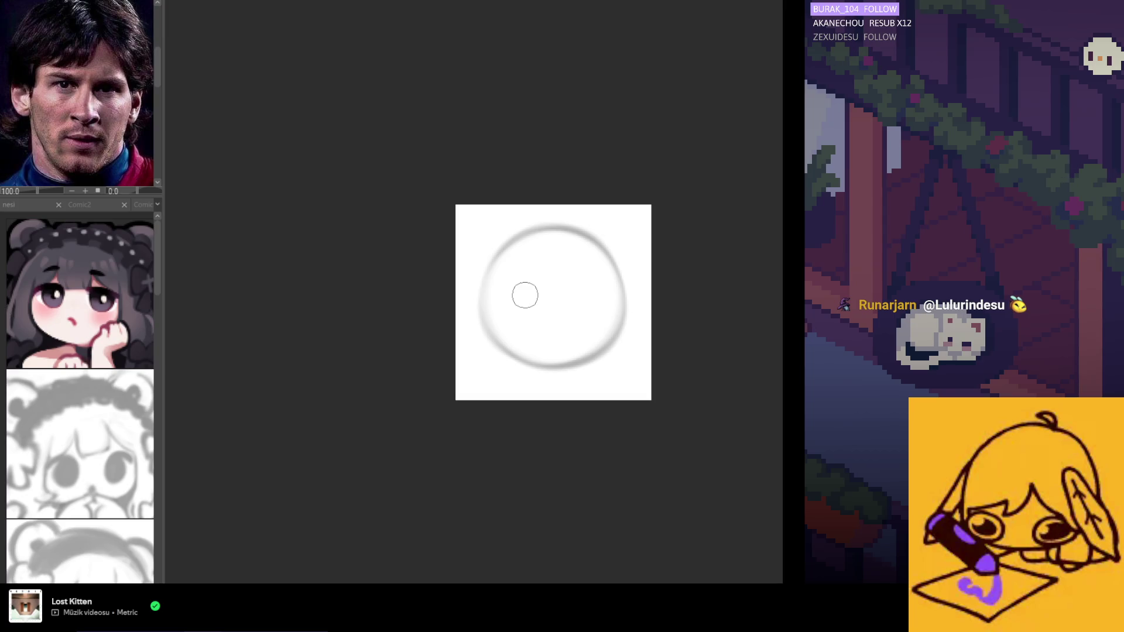
{"action": "left_click_drag", "start_coordinate": [507, 232], "coordinate": [495, 276]}
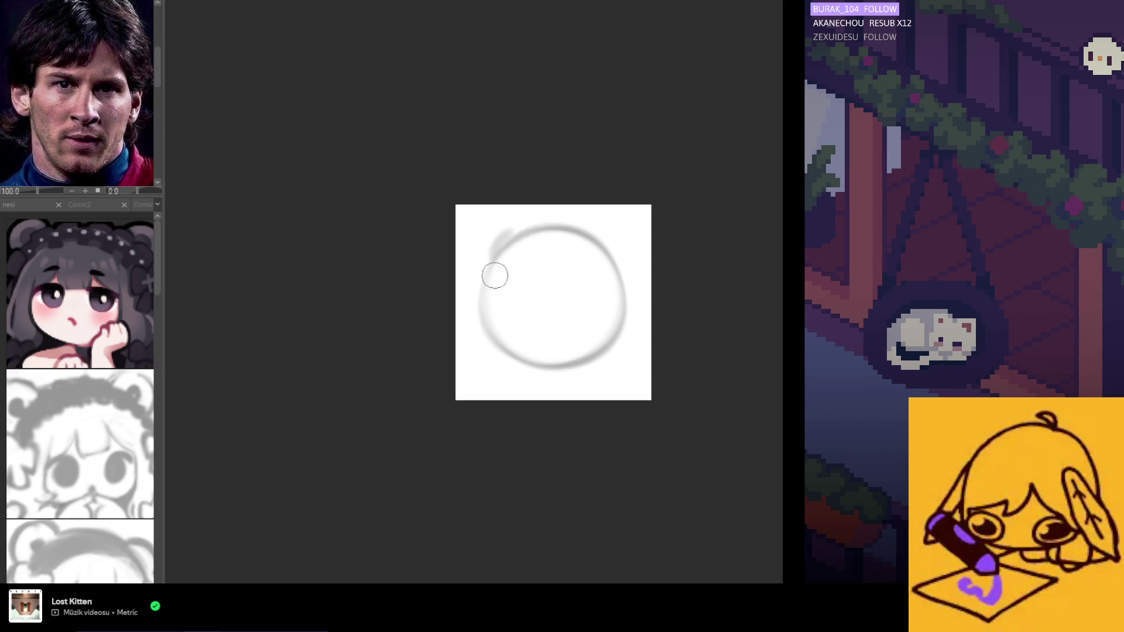
{"action": "mouse_move", "coordinate": [530, 241]}
{"action": "left_mouse_down"}
{"action": "mouse_move", "coordinate": [537, 229]}
{"action": "mouse_move", "coordinate": [499, 274]}
{"action": "left_mouse_up"}
{"action": "left_click_drag", "start_coordinate": [610, 310], "coordinate": [607, 296]}
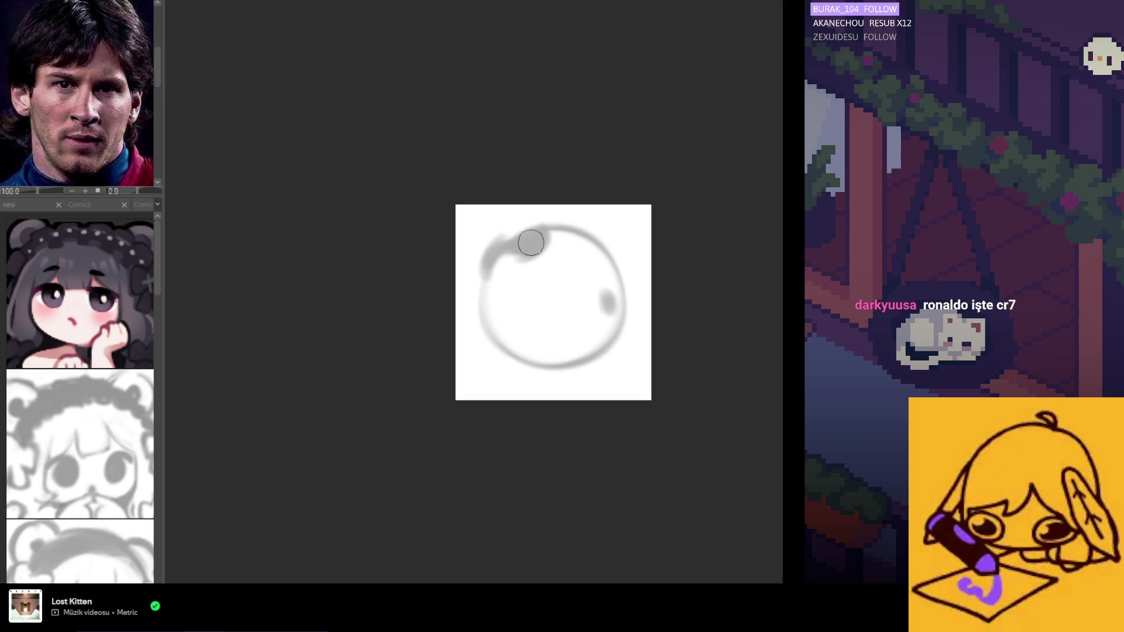
{"action": "left_click_drag", "start_coordinate": [533, 241], "coordinate": [518, 246]}
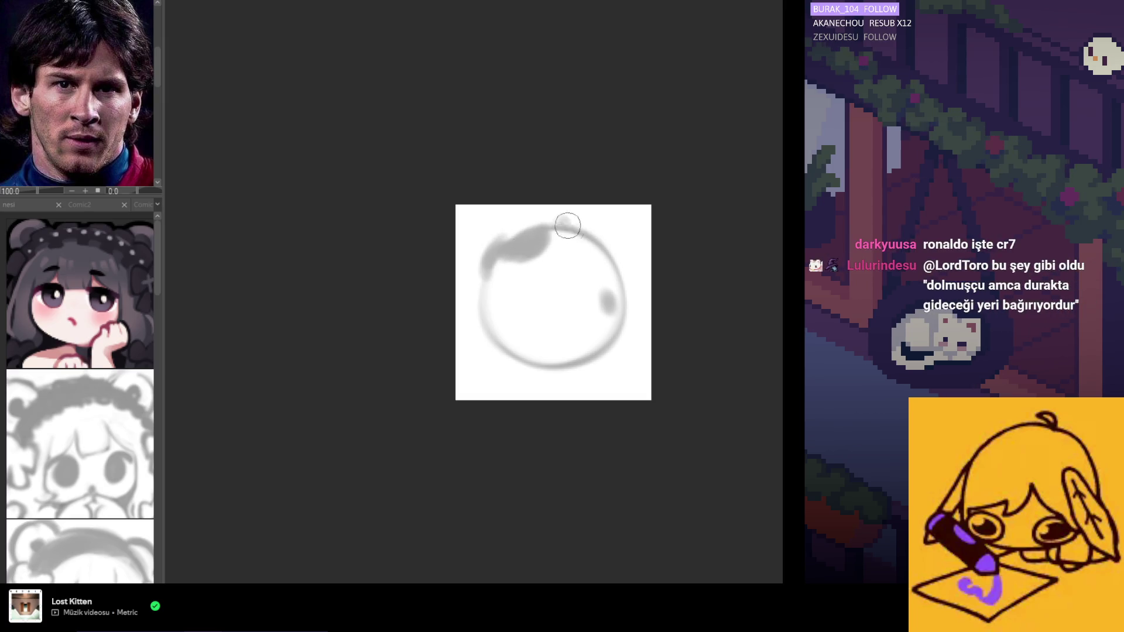
{"action": "mouse_move", "coordinate": [567, 228]}
{"action": "left_mouse_down"}
{"action": "mouse_move", "coordinate": [549, 248]}
{"action": "mouse_move", "coordinate": [547, 226]}
{"action": "mouse_move", "coordinate": [613, 246]}
{"action": "mouse_move", "coordinate": [592, 251]}
{"action": "mouse_move", "coordinate": [595, 264]}
{"action": "mouse_move", "coordinate": [579, 254]}
{"action": "mouse_move", "coordinate": [609, 275]}
{"action": "mouse_move", "coordinate": [617, 258]}
{"action": "left_mouse_up"}
{"action": "mouse_move", "coordinate": [626, 307]}
{"action": "left_mouse_down"}
{"action": "mouse_move", "coordinate": [609, 307]}
{"action": "mouse_move", "coordinate": [623, 297]}
{"action": "mouse_move", "coordinate": [605, 243]}
{"action": "mouse_move", "coordinate": [629, 295]}
{"action": "left_mouse_up"}
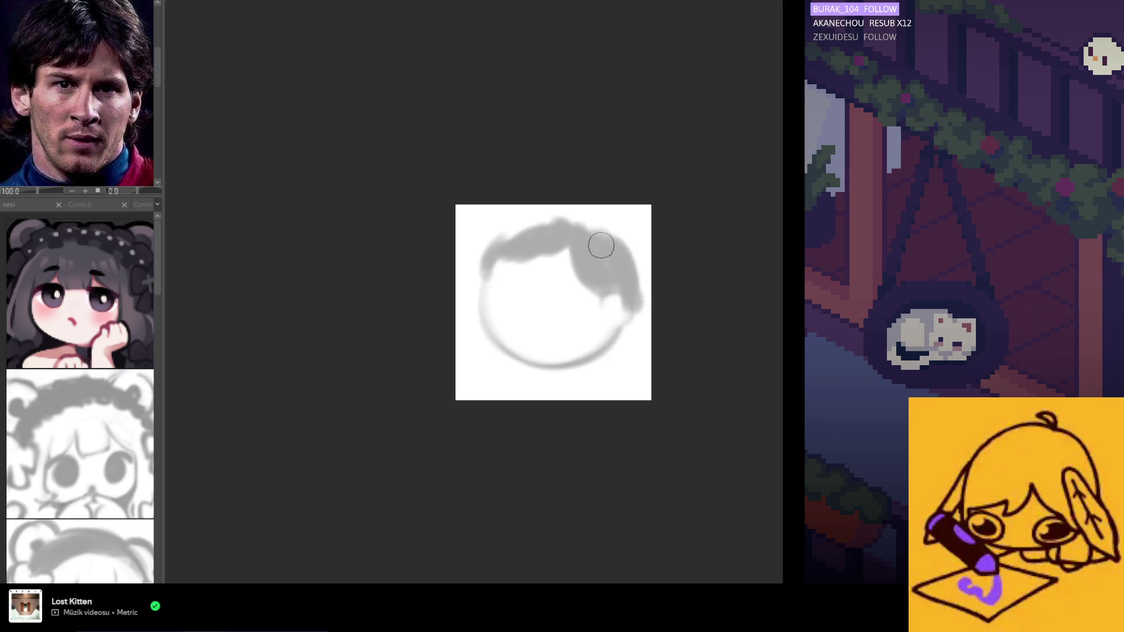
{"action": "mouse_move", "coordinate": [602, 246]}
{"action": "left_mouse_down"}
{"action": "mouse_move", "coordinate": [635, 275]}
{"action": "mouse_move", "coordinate": [615, 246]}
{"action": "mouse_move", "coordinate": [612, 348]}
{"action": "mouse_move", "coordinate": [622, 350]}
{"action": "left_mouse_up"}
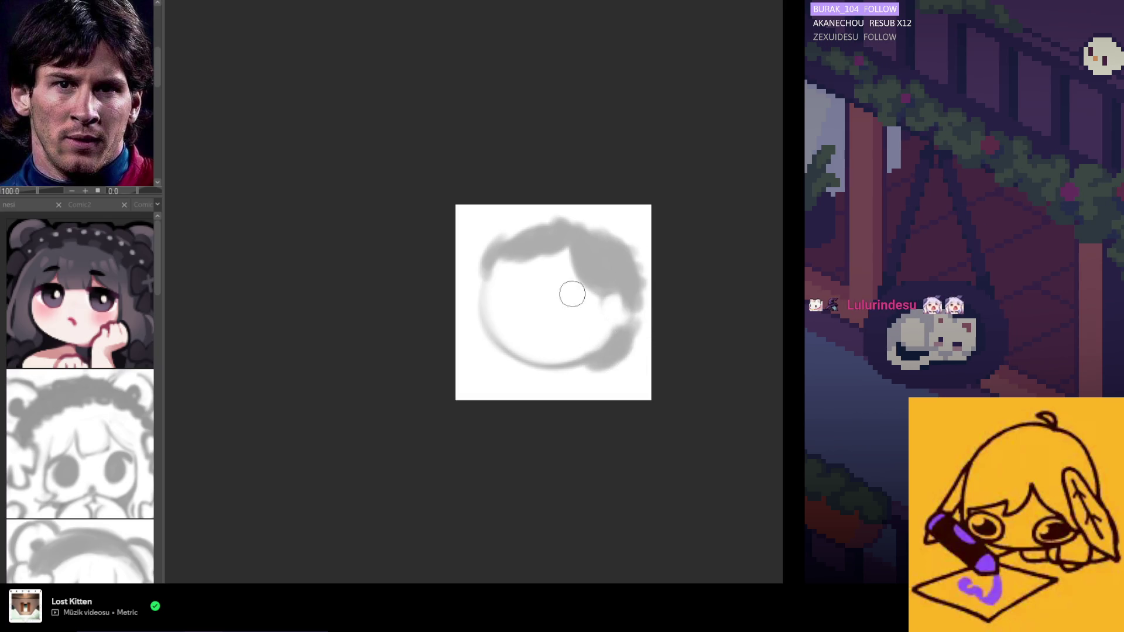
{"action": "mouse_move", "coordinate": [494, 269]}
{"action": "left_mouse_down"}
{"action": "mouse_move", "coordinate": [522, 230]}
{"action": "mouse_move", "coordinate": [515, 246]}
{"action": "mouse_move", "coordinate": [552, 231]}
{"action": "mouse_move", "coordinate": [513, 247]}
{"action": "left_mouse_up"}
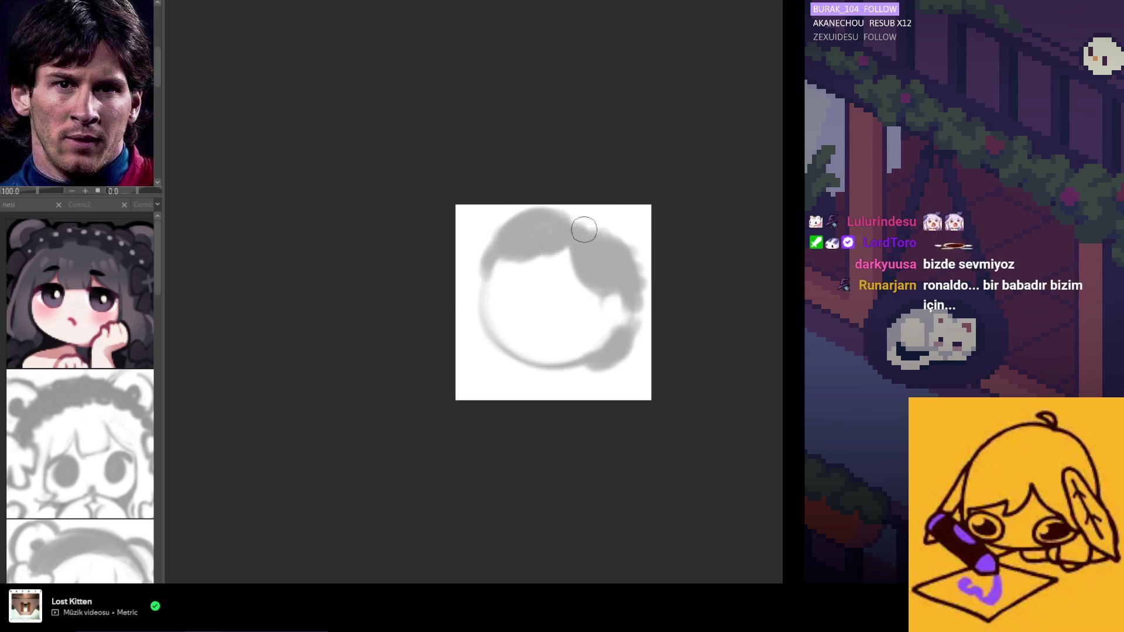
{"action": "mouse_move", "coordinate": [584, 230]}
{"action": "left_mouse_down"}
{"action": "mouse_move", "coordinate": [610, 238]}
{"action": "mouse_move", "coordinate": [545, 221]}
{"action": "mouse_move", "coordinate": [528, 241]}
{"action": "mouse_move", "coordinate": [554, 239]}
{"action": "mouse_move", "coordinate": [509, 246]}
{"action": "mouse_move", "coordinate": [509, 230]}
{"action": "mouse_move", "coordinate": [500, 258]}
{"action": "left_mouse_up"}
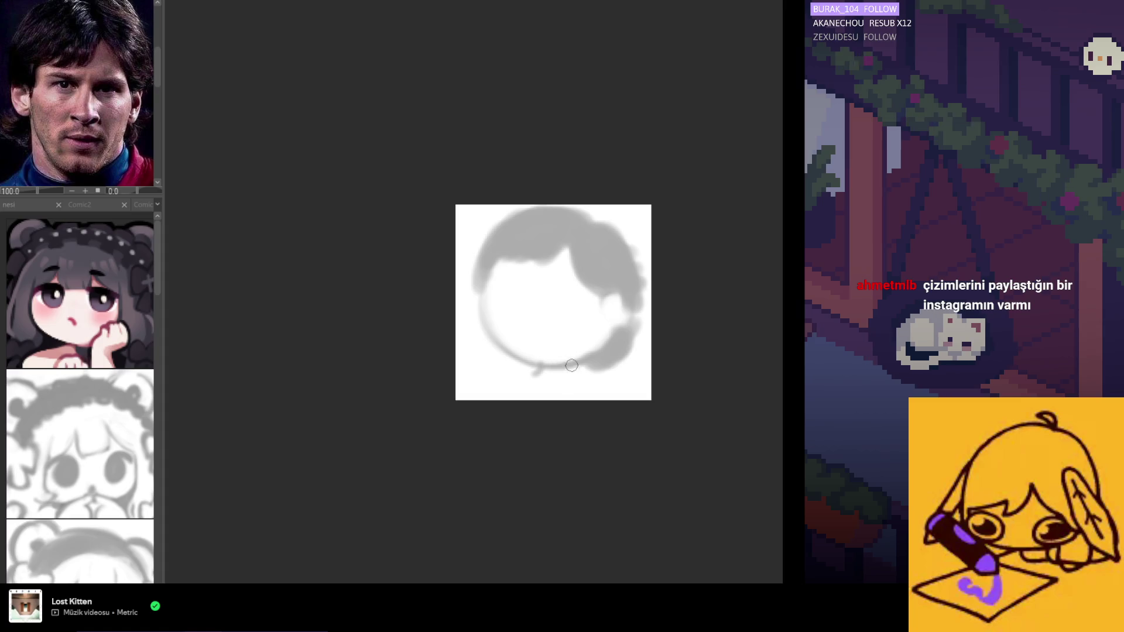
Draw the left and right shoulder lines, jaw shading and neck line below the head
{"action": "left_click_drag", "start_coordinate": [535, 373], "coordinate": [502, 399]}
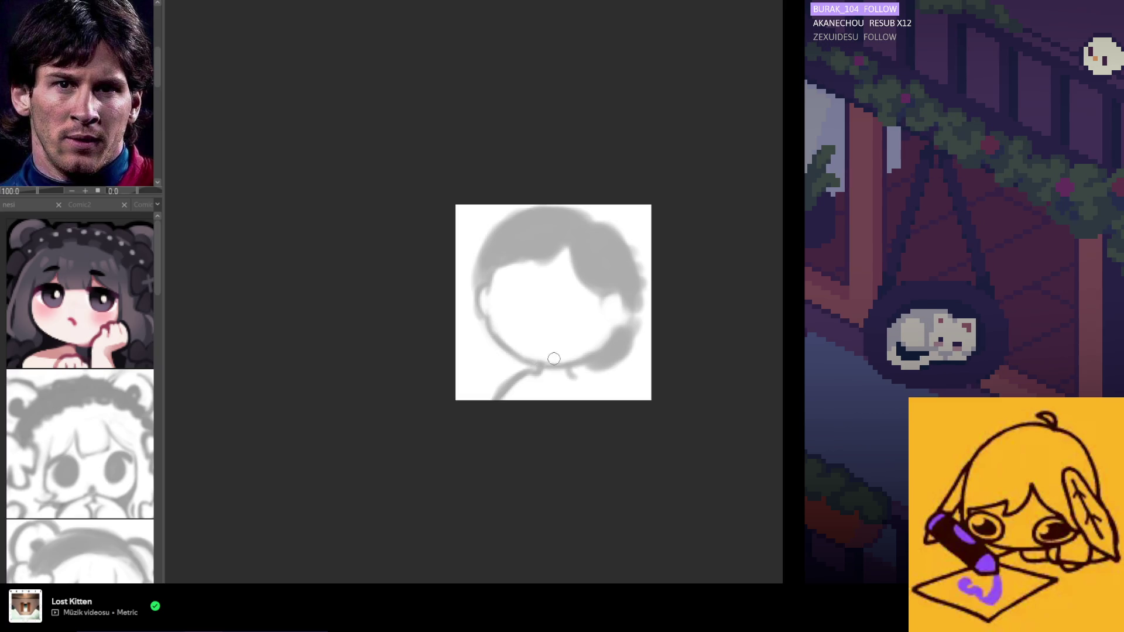
{"action": "left_click_drag", "start_coordinate": [554, 358], "coordinate": [599, 341]}
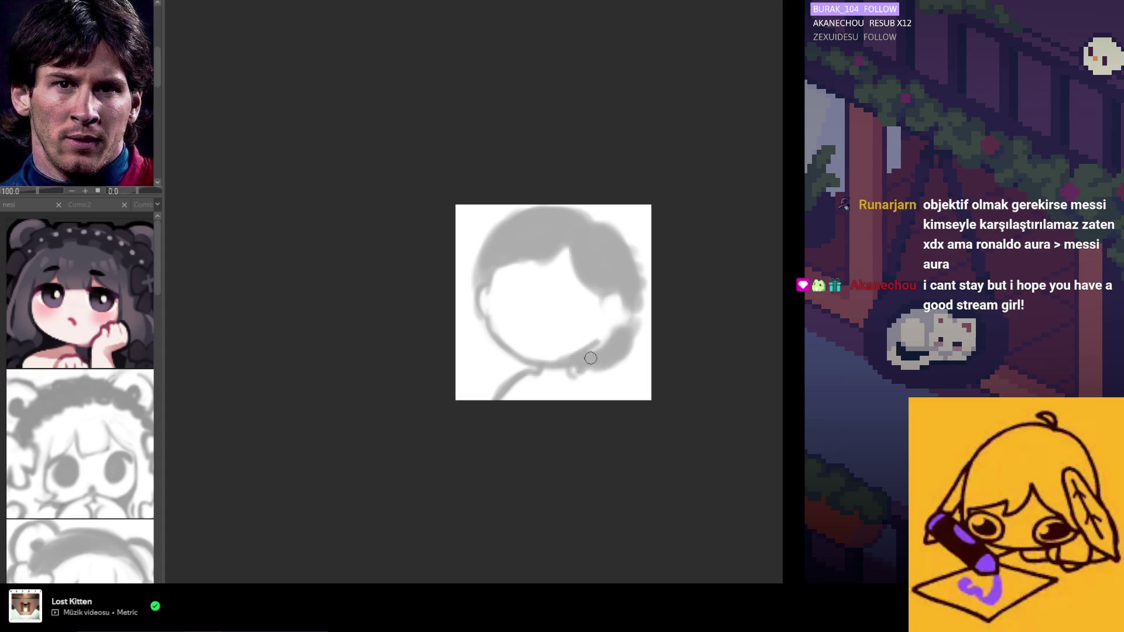
{"action": "left_click_drag", "start_coordinate": [577, 369], "coordinate": [598, 398]}
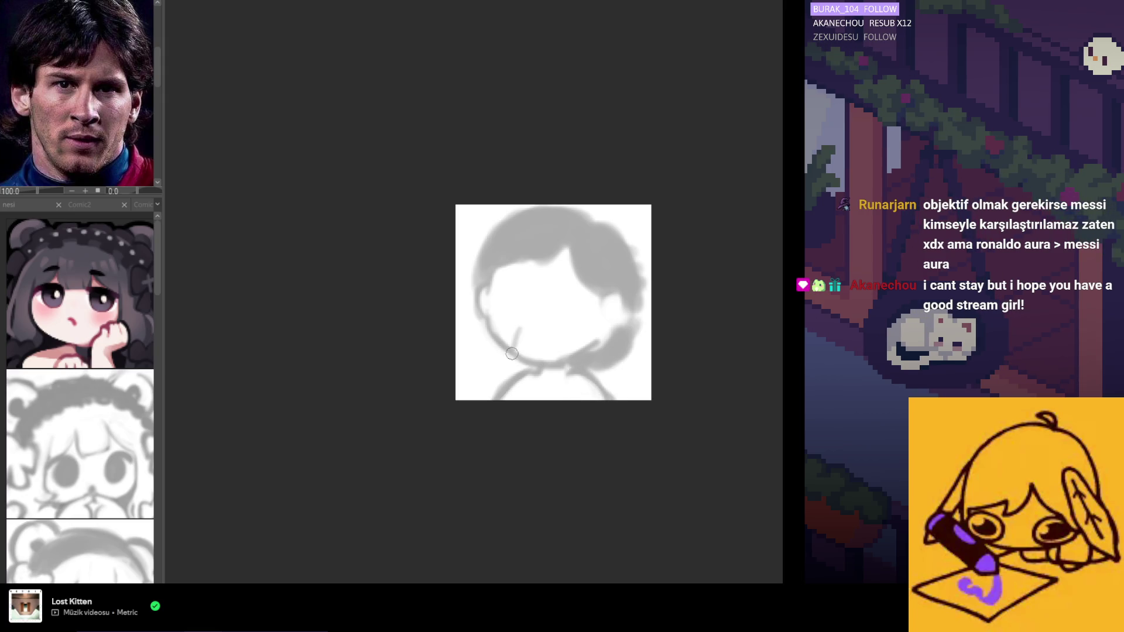
{"action": "mouse_move", "coordinate": [526, 330]}
{"action": "left_mouse_down"}
{"action": "mouse_move", "coordinate": [505, 373]}
{"action": "mouse_move", "coordinate": [543, 394]}
{"action": "mouse_move", "coordinate": [482, 391]}
{"action": "mouse_move", "coordinate": [531, 392]}
{"action": "left_mouse_up"}
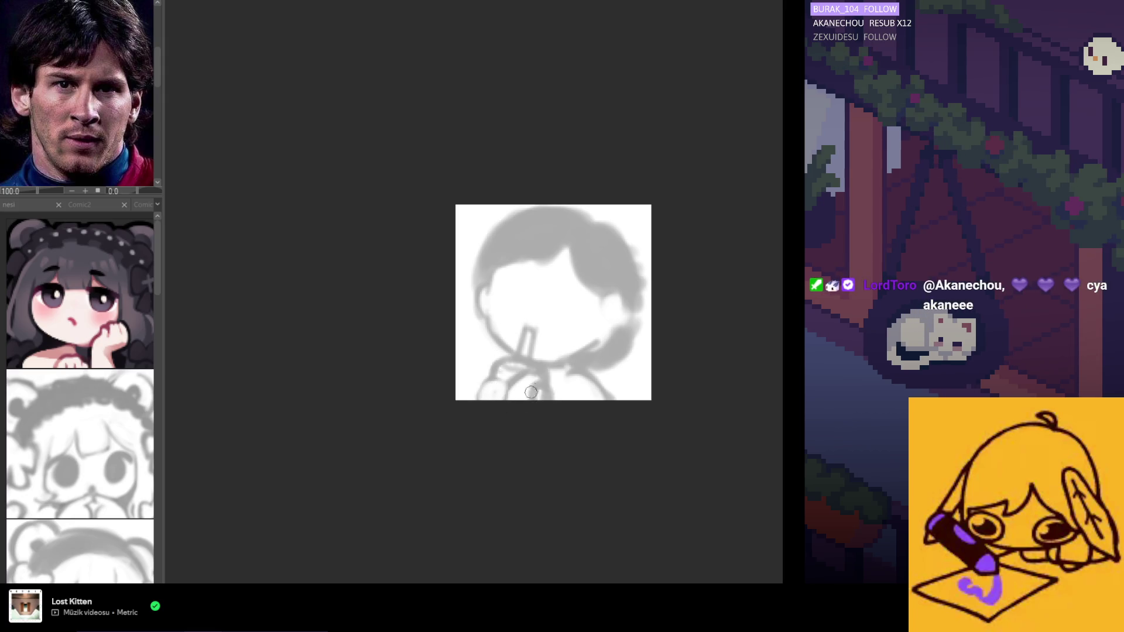
Mark the left cheek and undo the misplaced stroke over the left eye
{"action": "mouse_move", "coordinate": [498, 289]}
{"action": "left_mouse_down"}
{"action": "mouse_move", "coordinate": [512, 303]}
{"action": "mouse_move", "coordinate": [515, 291]}
{"action": "mouse_move", "coordinate": [511, 307]}
{"action": "mouse_move", "coordinate": [498, 288]}
{"action": "mouse_move", "coordinate": [511, 288]}
{"action": "mouse_move", "coordinate": [512, 315]}
{"action": "mouse_move", "coordinate": [582, 308]}
{"action": "mouse_move", "coordinate": [560, 299]}
{"action": "mouse_move", "coordinate": [562, 316]}
{"action": "mouse_move", "coordinate": [564, 304]}
{"action": "left_mouse_up"}
{"action": "key", "text": "ctrl+z"}
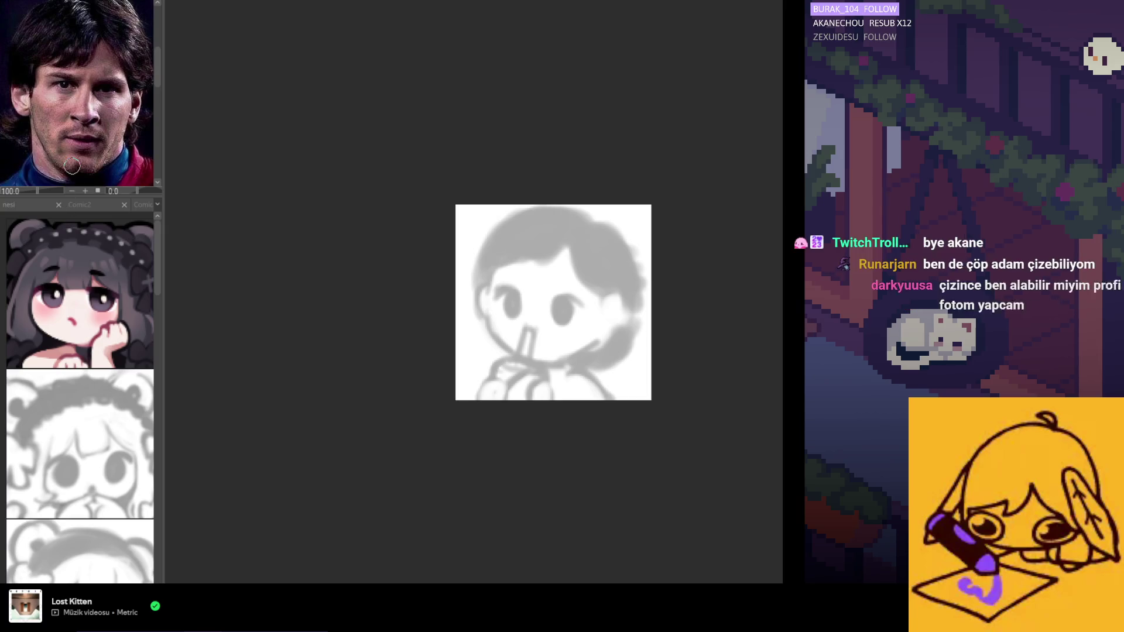
{"action": "scroll", "coordinate": [51, 132], "scroll_direction": "down", "scroll_amount": 3}
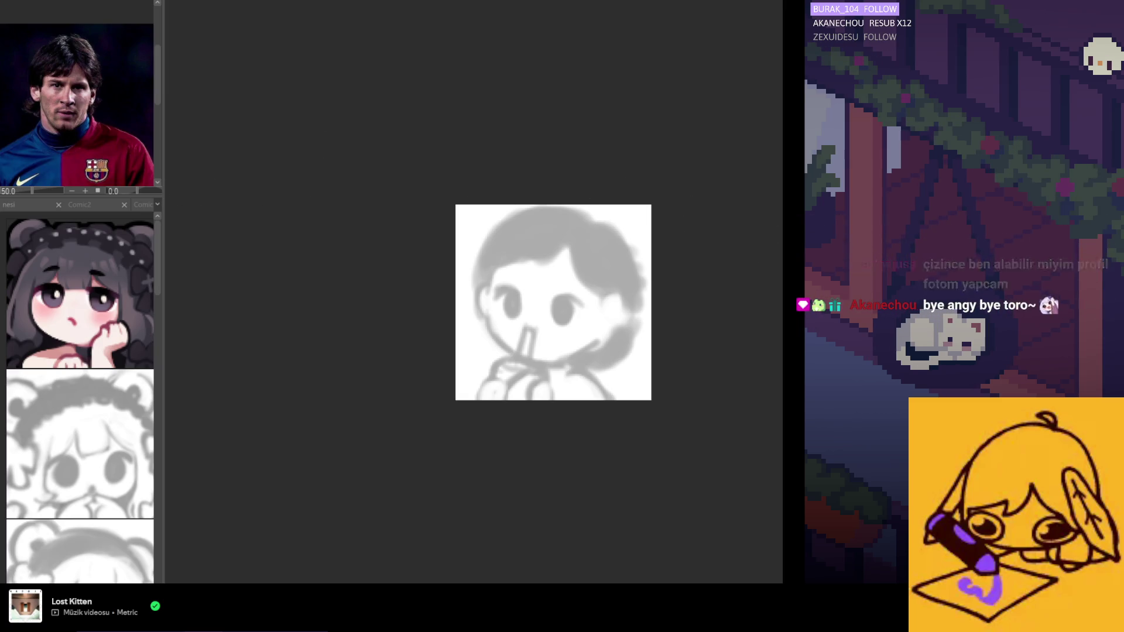
Darken the grey line art, hair and face to black, and paint the shirt blue
{"action": "left_click_drag", "start_coordinate": [536, 351], "coordinate": [527, 304]}
{"action": "mouse_move", "coordinate": [486, 246]}
{"action": "left_mouse_down"}
{"action": "mouse_move", "coordinate": [427, 301]}
{"action": "mouse_move", "coordinate": [621, 304]}
{"action": "mouse_move", "coordinate": [469, 391]}
{"action": "left_mouse_up"}
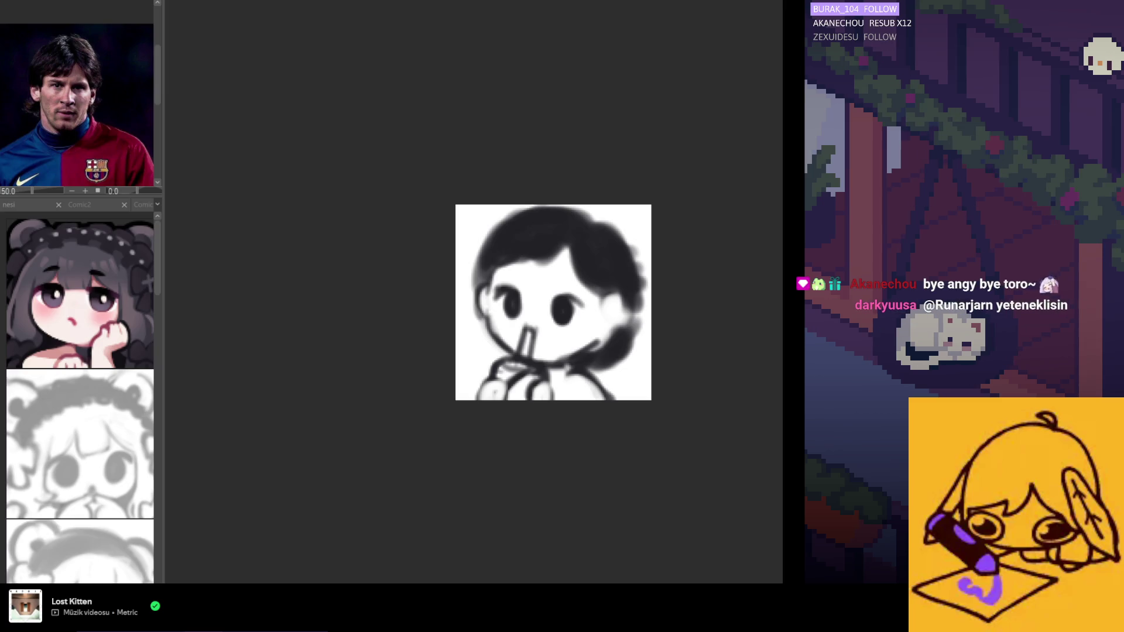
{"action": "left_click_drag", "start_coordinate": [515, 388], "coordinate": [572, 396]}
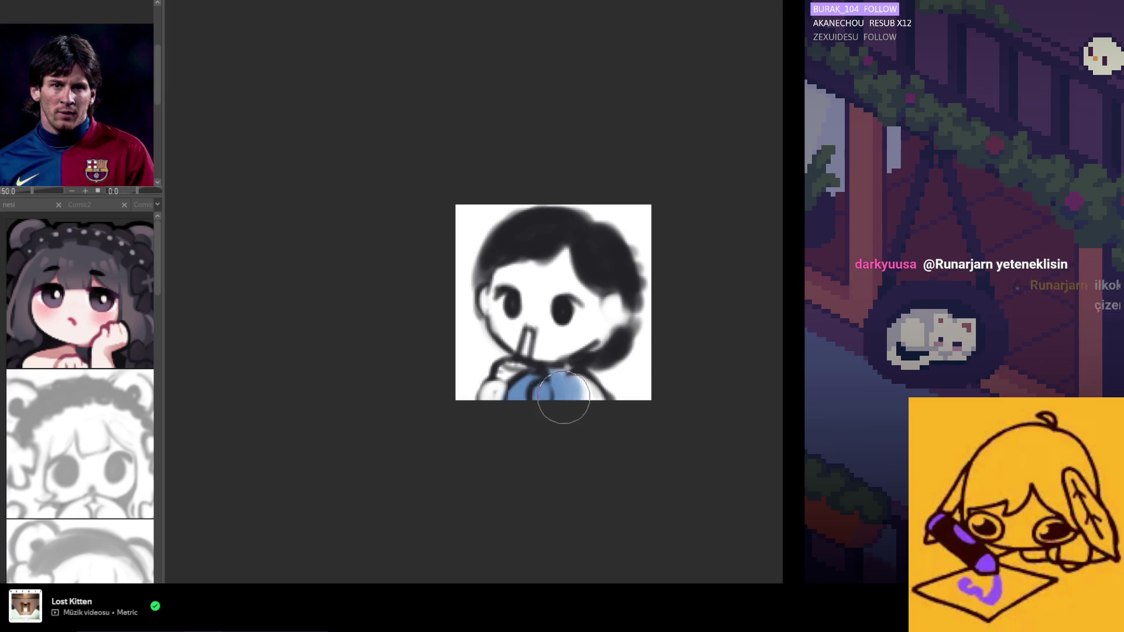
Pick dark red from the reference photo for the shirt's right half, then repaint the collar blue
{"action": "left_click", "coordinate": [77, 157]}
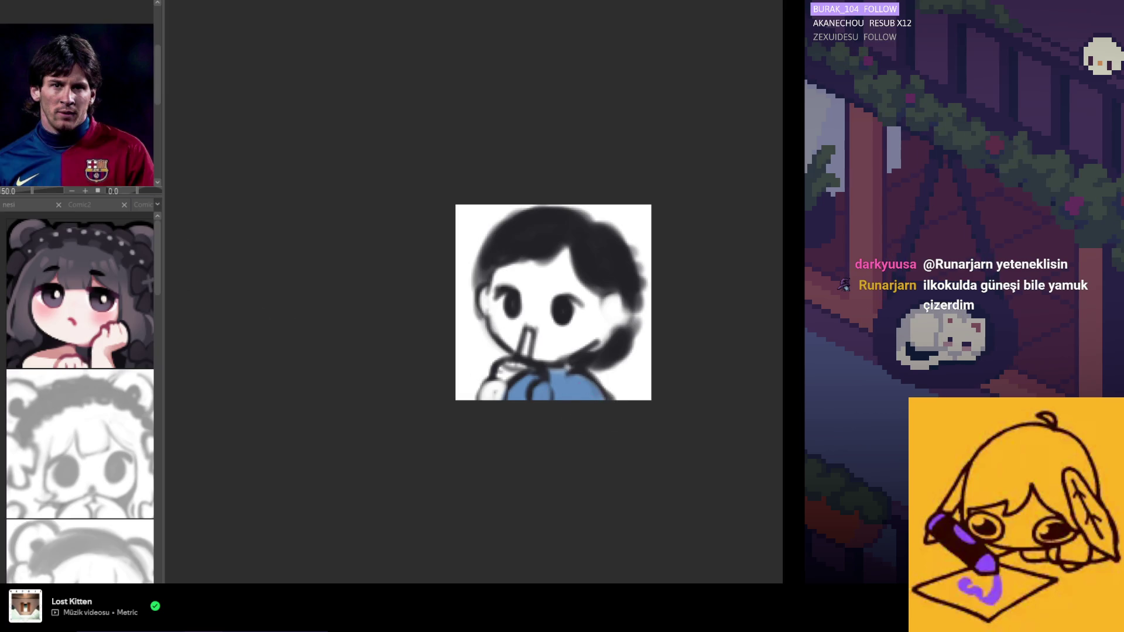
{"action": "left_click", "coordinate": [580, 393]}
{"action": "key", "text": "ctrl+z"}
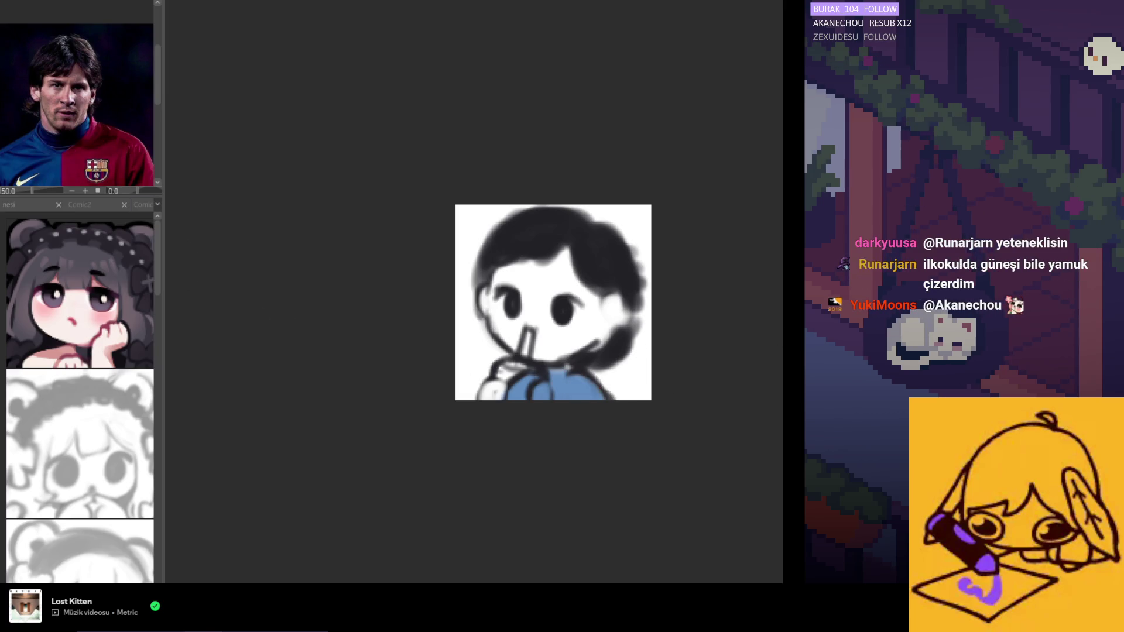
{"action": "left_click_drag", "start_coordinate": [564, 405], "coordinate": [580, 386]}
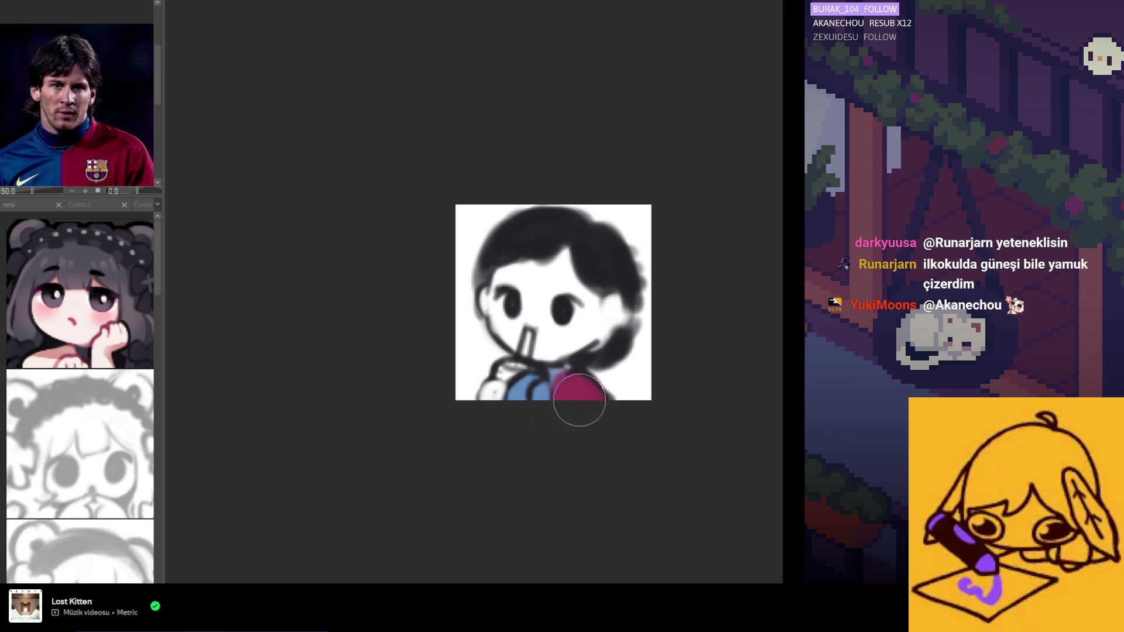
{"action": "left_click", "coordinate": [551, 369], "text": "alt"}
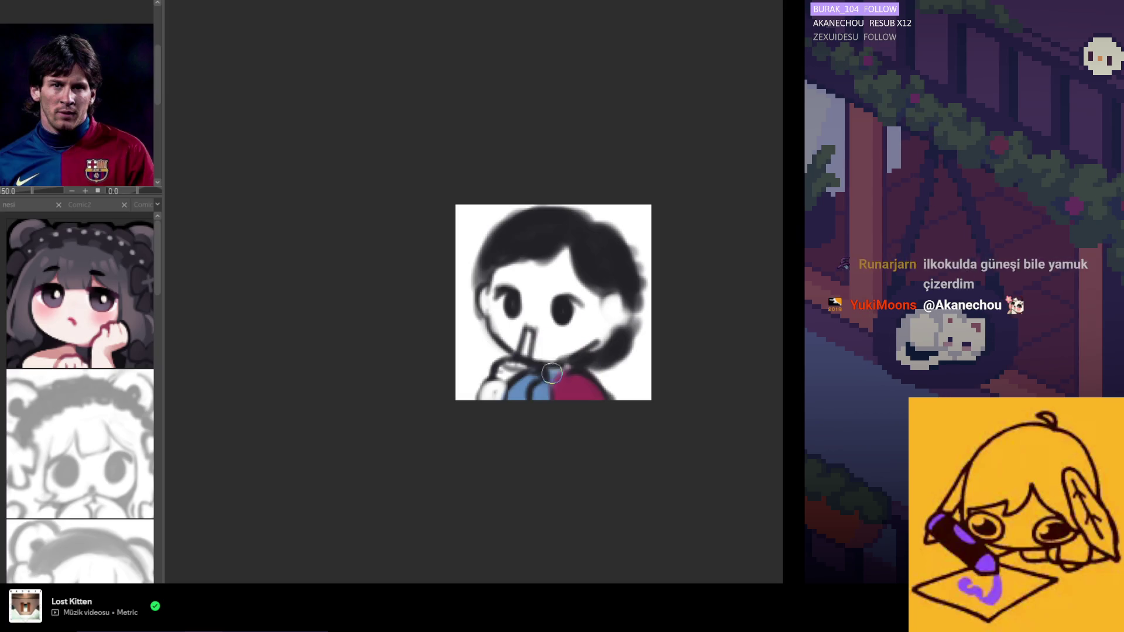
{"action": "left_click", "coordinate": [541, 395], "text": "alt"}
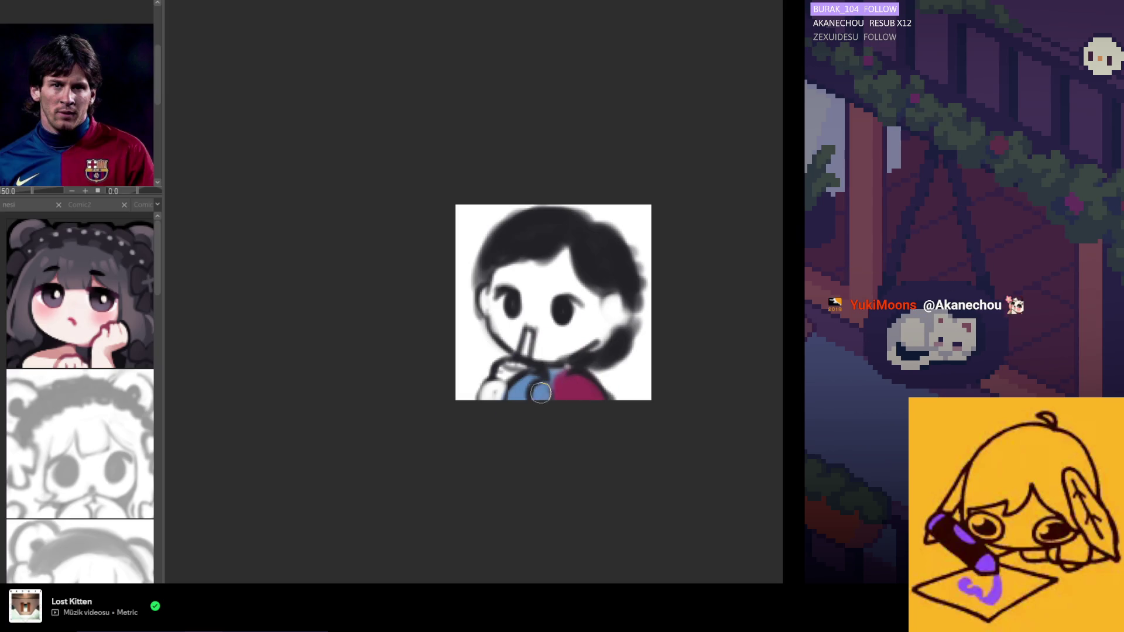
{"action": "left_click_drag", "start_coordinate": [570, 366], "coordinate": [551, 371]}
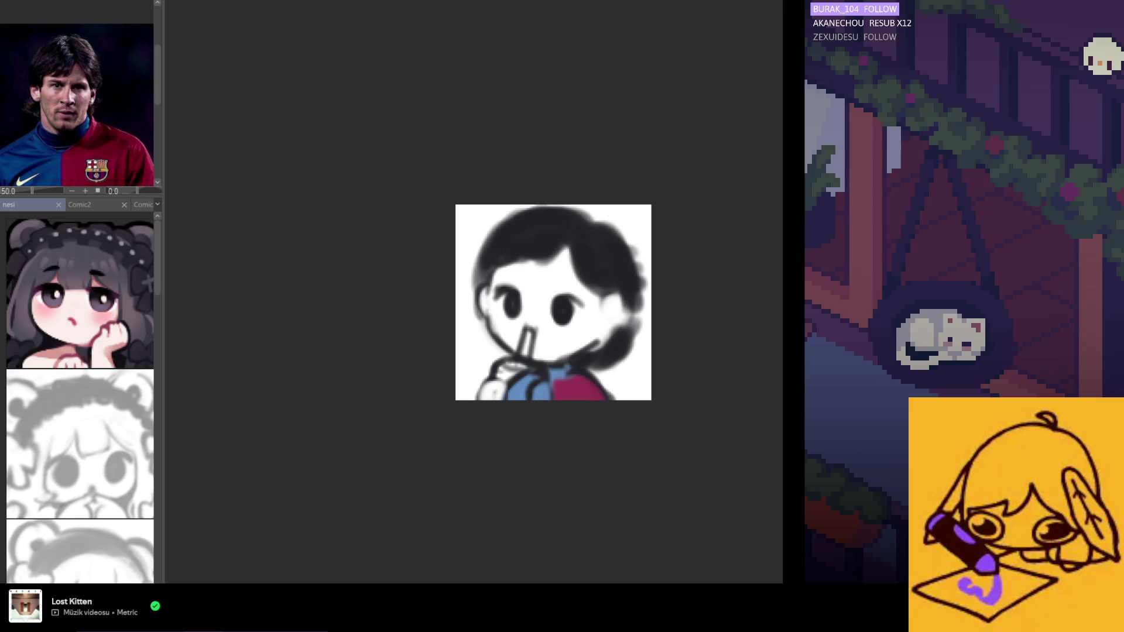
Rework the hair: grey upper-left, hair around the ear, darker top, dark right edge, light highlight strand
{"action": "mouse_move", "coordinate": [563, 277]}
{"action": "left_mouse_down"}
{"action": "mouse_move", "coordinate": [573, 218]}
{"action": "mouse_move", "coordinate": [619, 367]}
{"action": "mouse_move", "coordinate": [588, 352]}
{"action": "left_mouse_up"}
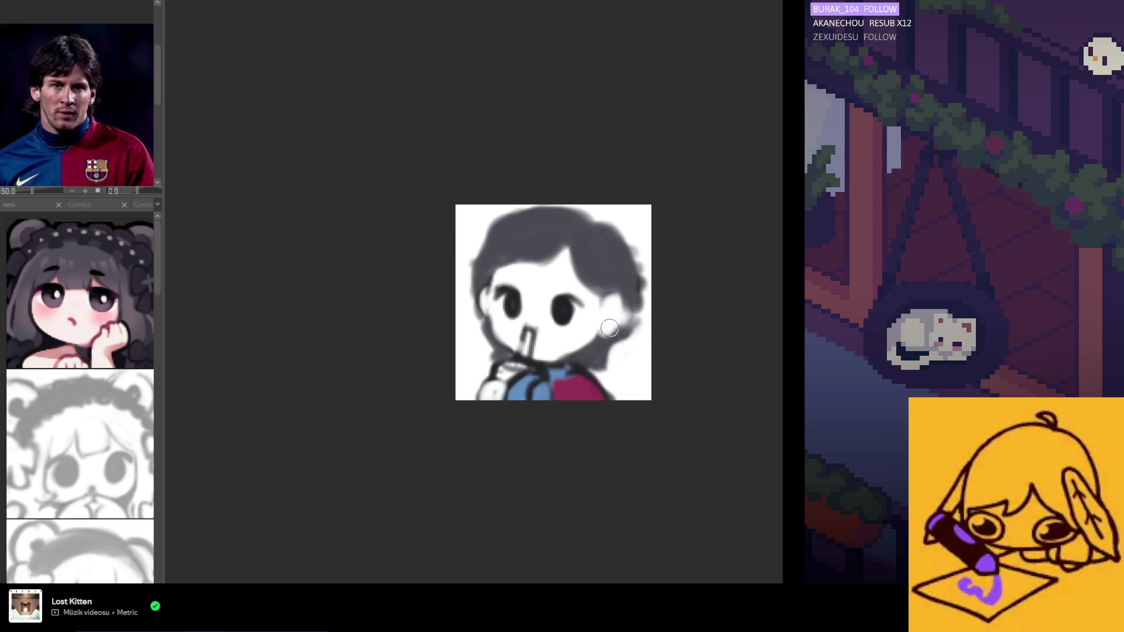
{"action": "left_click_drag", "start_coordinate": [621, 295], "coordinate": [619, 325]}
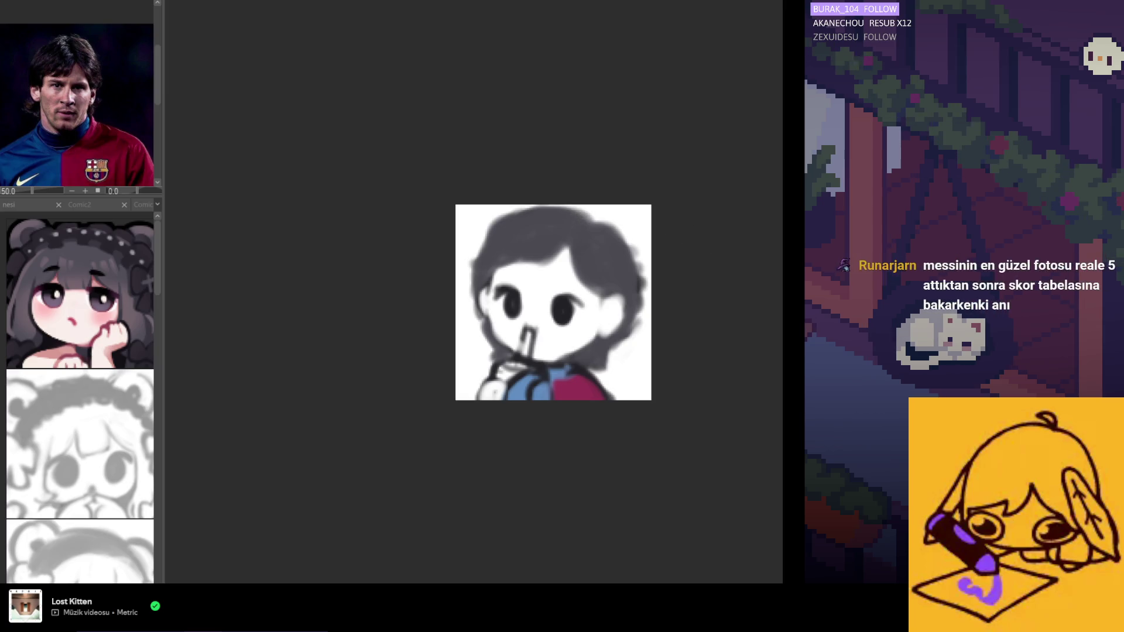
{"action": "left_click_drag", "start_coordinate": [586, 220], "coordinate": [516, 225]}
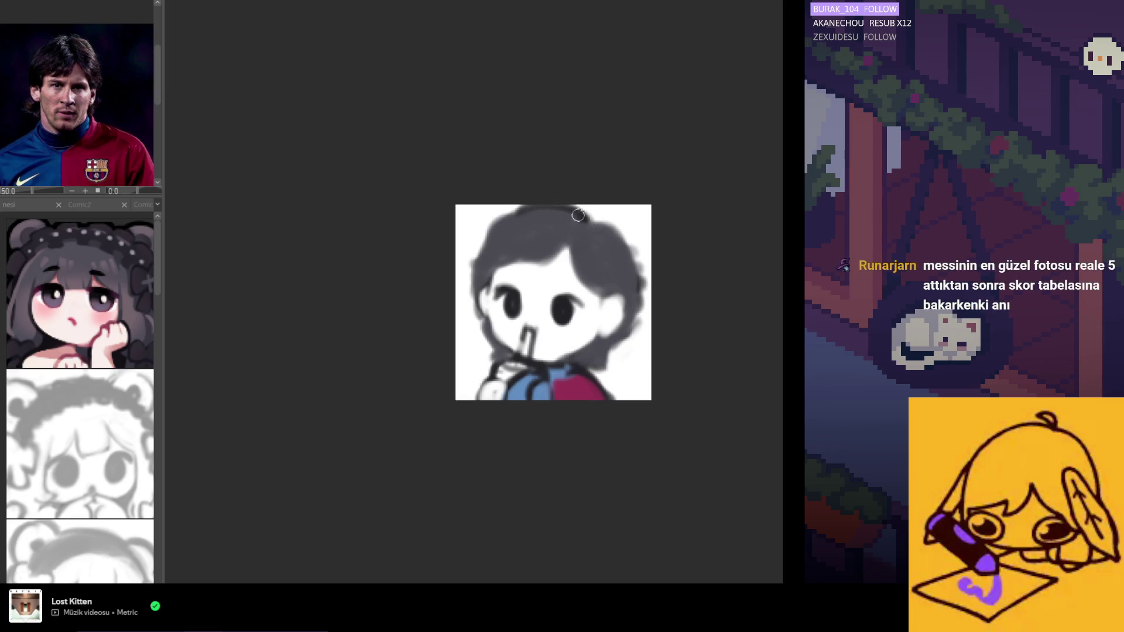
{"action": "mouse_move", "coordinate": [582, 216]}
{"action": "left_mouse_down"}
{"action": "mouse_move", "coordinate": [527, 212]}
{"action": "mouse_move", "coordinate": [484, 226]}
{"action": "mouse_move", "coordinate": [466, 275]}
{"action": "mouse_move", "coordinate": [488, 369]}
{"action": "left_mouse_up"}
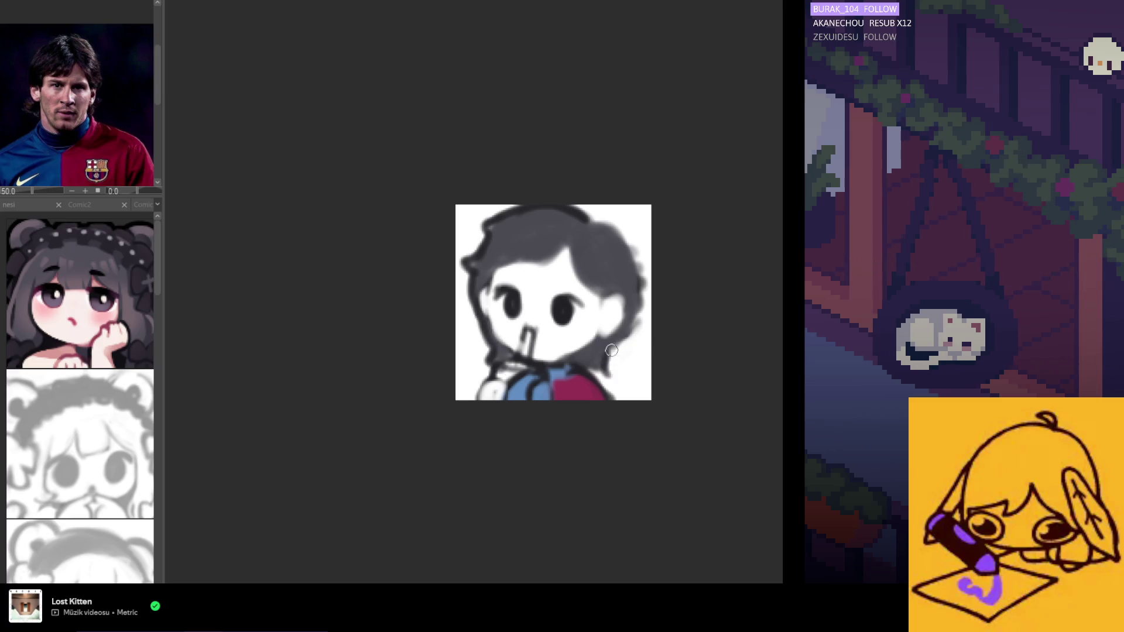
{"action": "left_click_drag", "start_coordinate": [612, 350], "coordinate": [638, 286]}
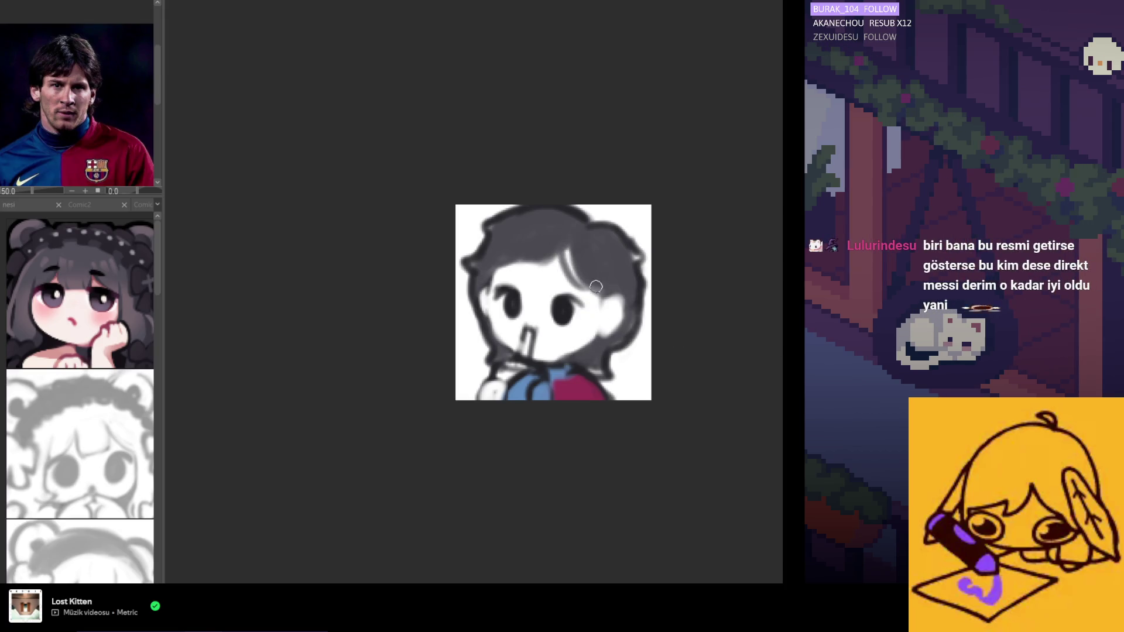
{"action": "left_click_drag", "start_coordinate": [580, 246], "coordinate": [562, 289]}
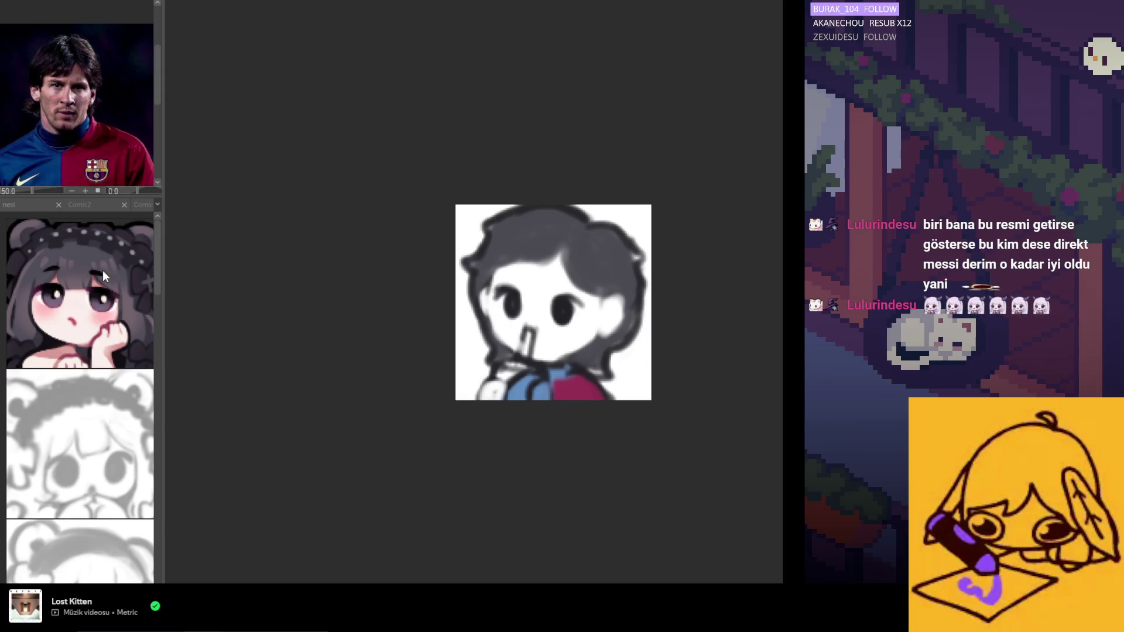
Paint the face peach, then cover the collar area with white, blue and skin-toned hands
{"action": "mouse_move", "coordinate": [518, 272]}
{"action": "left_mouse_down"}
{"action": "mouse_move", "coordinate": [492, 318]}
{"action": "mouse_move", "coordinate": [604, 341]}
{"action": "mouse_move", "coordinate": [544, 344]}
{"action": "left_mouse_up"}
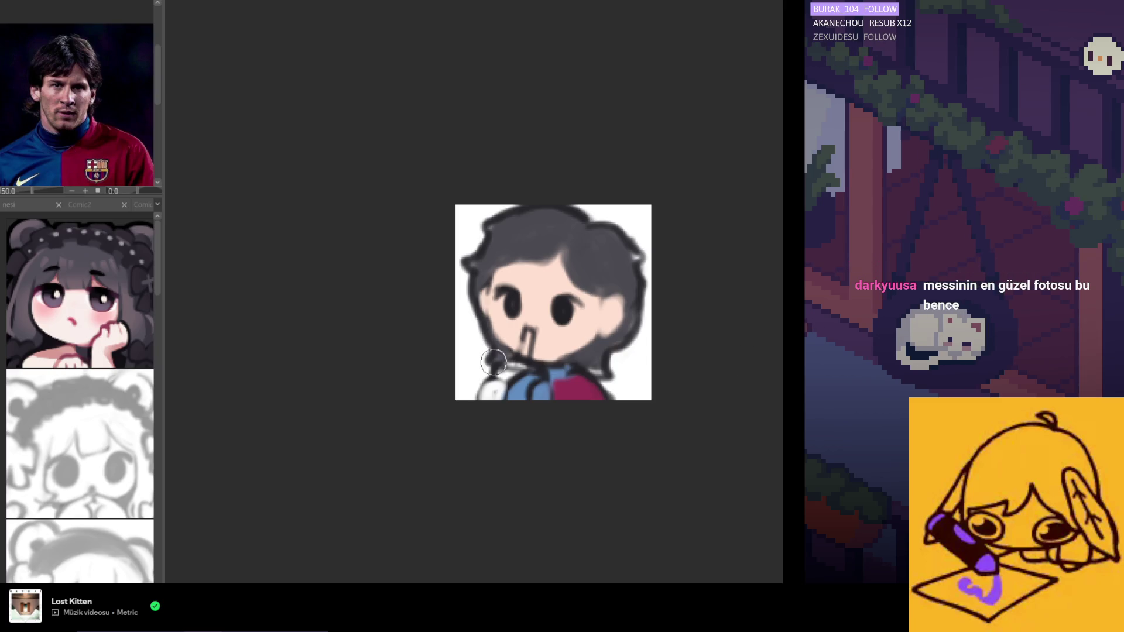
{"action": "left_click_drag", "start_coordinate": [518, 375], "coordinate": [532, 374]}
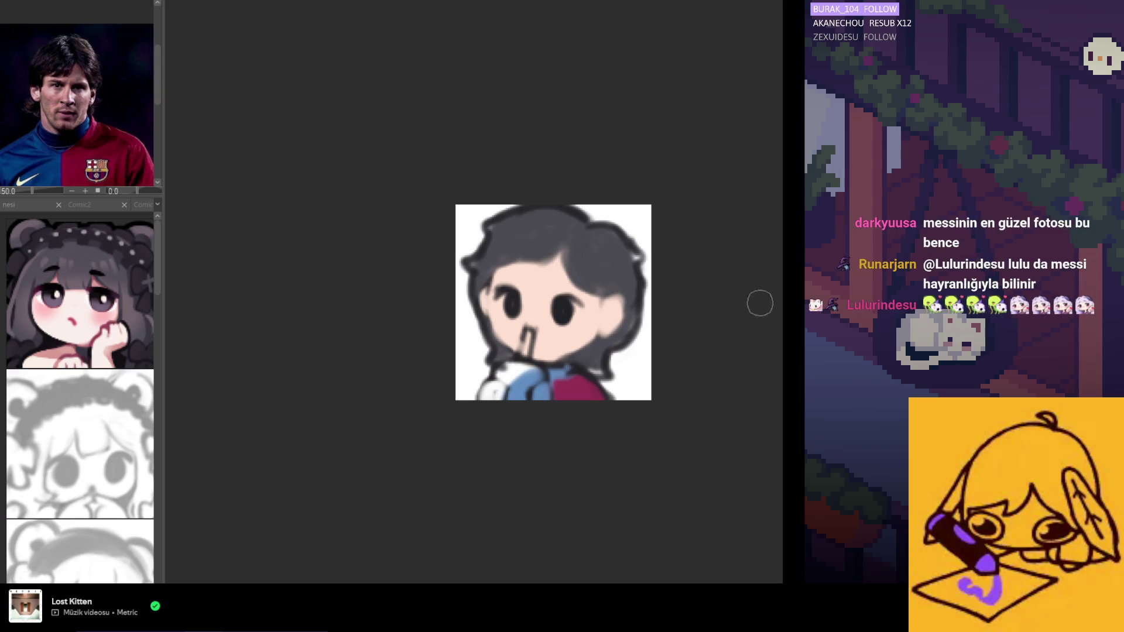
{"action": "left_click_drag", "start_coordinate": [508, 376], "coordinate": [506, 378]}
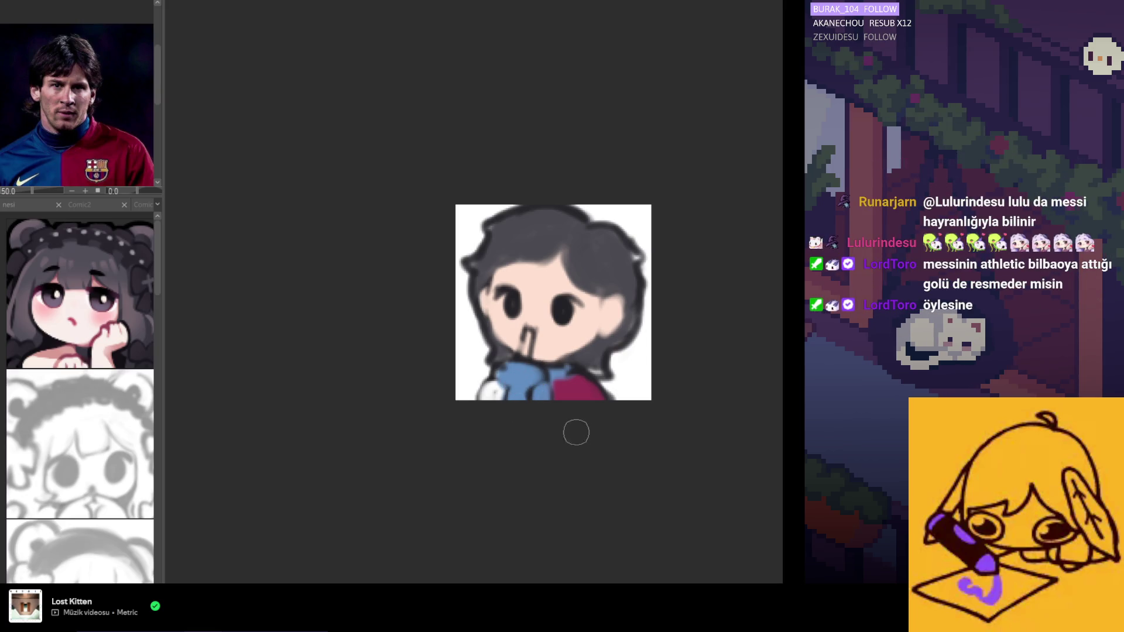
{"action": "left_click_drag", "start_coordinate": [542, 390], "coordinate": [489, 395]}
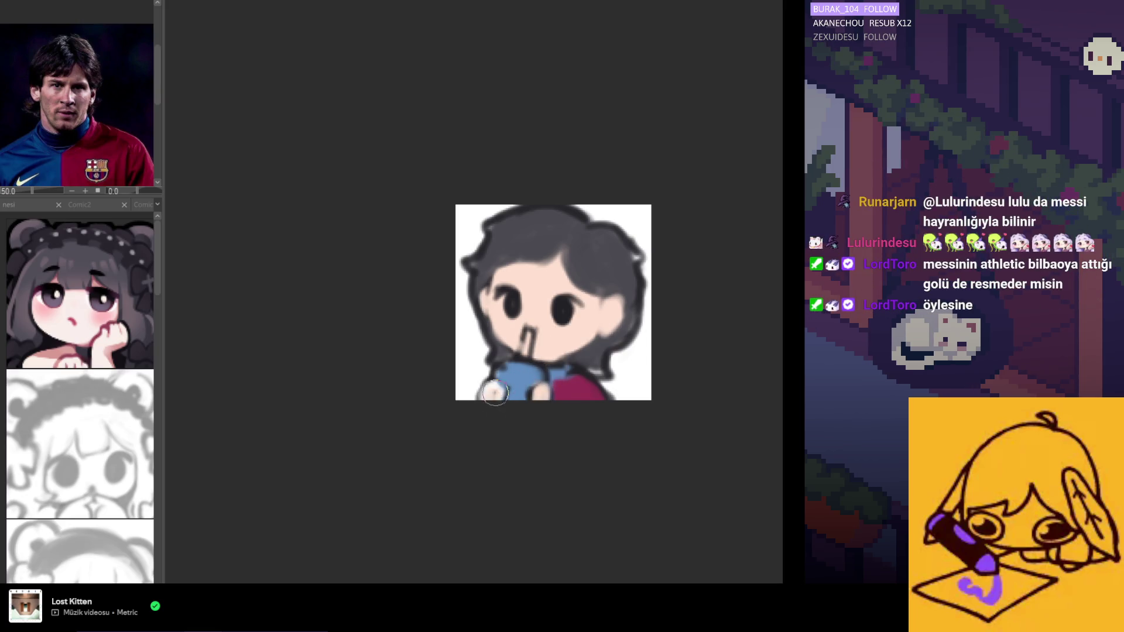
Paint the mouth straw maroon from the shirt colour, repaint it pink, and undo the right hair lock
{"action": "left_click", "coordinate": [582, 390], "text": "alt"}
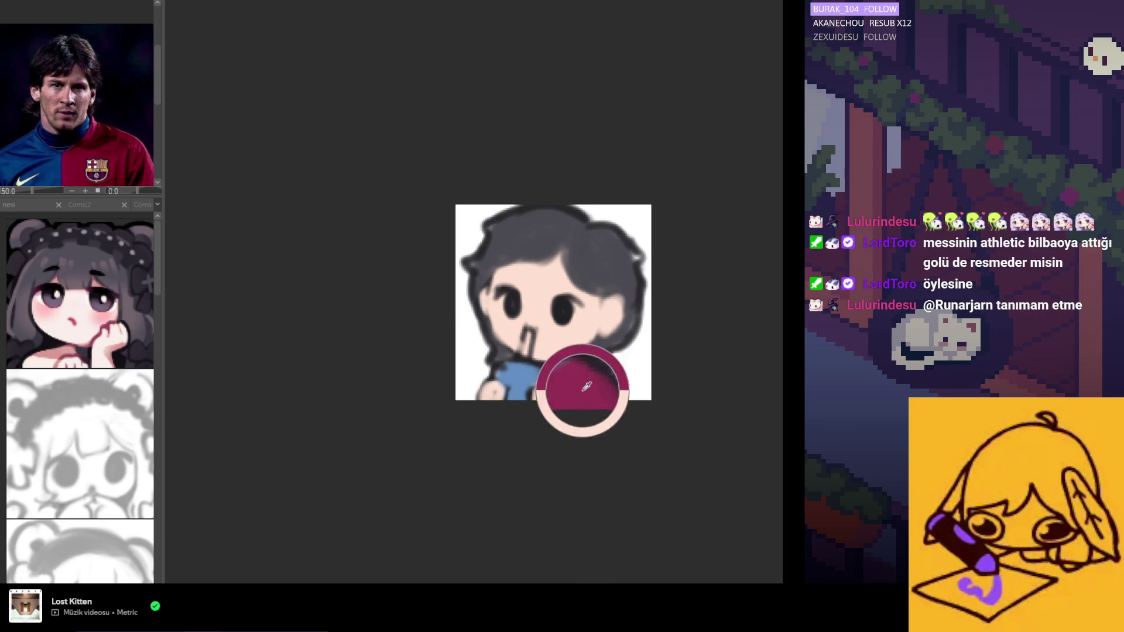
{"action": "left_click_drag", "start_coordinate": [530, 331], "coordinate": [522, 355]}
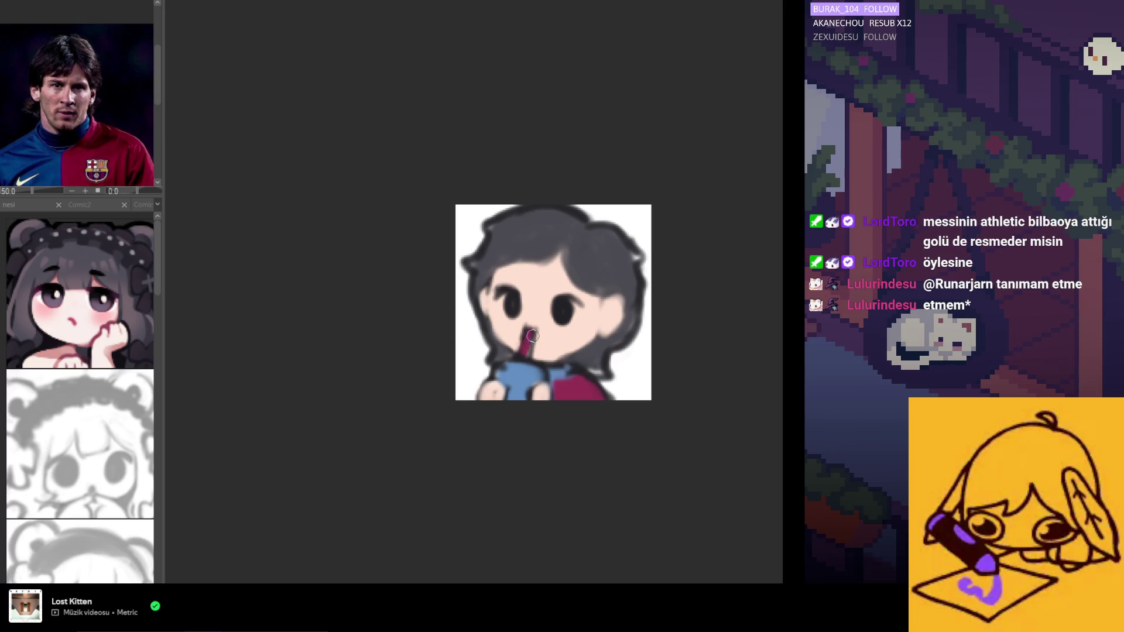
{"action": "left_click_drag", "start_coordinate": [533, 335], "coordinate": [523, 355]}
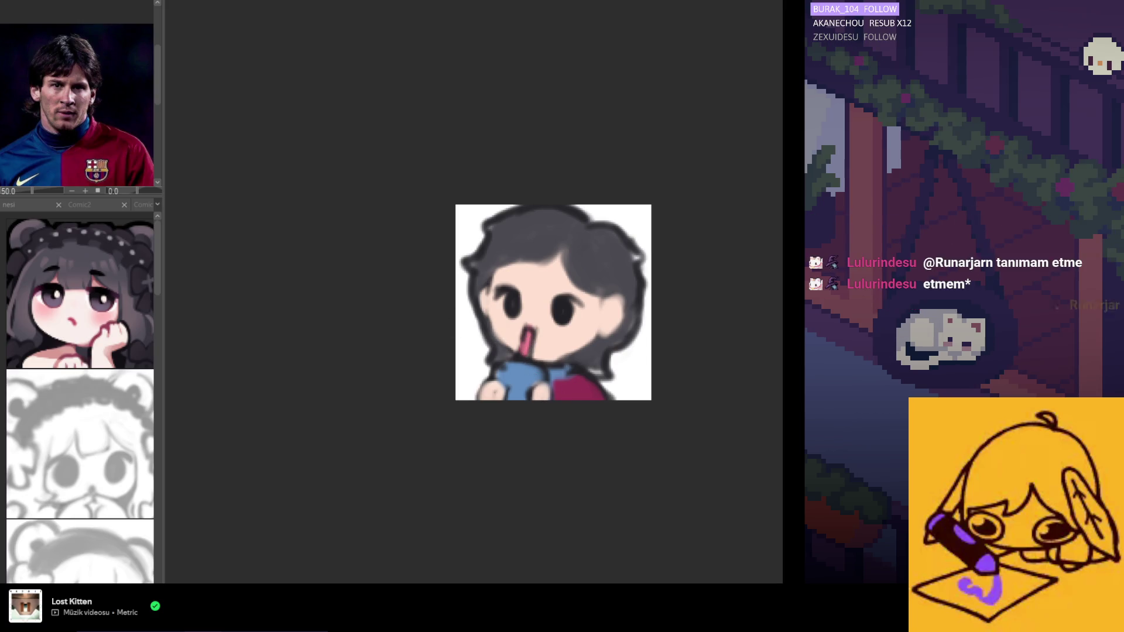
{"action": "left_click", "coordinate": [509, 298], "text": "alt"}
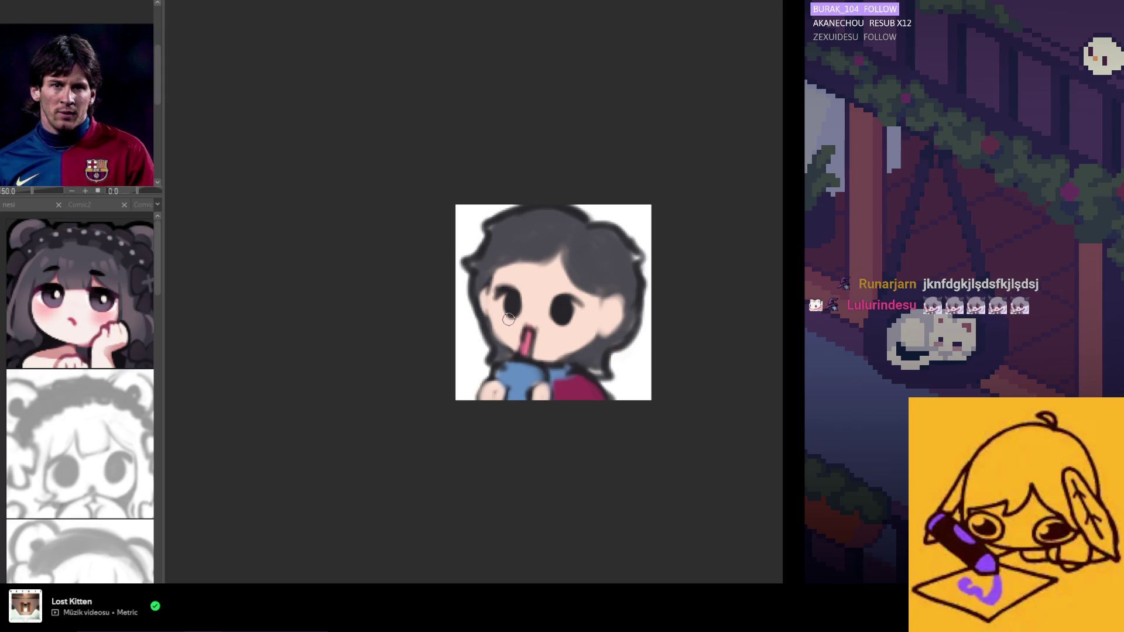
{"action": "scroll", "coordinate": [549, 311], "scroll_direction": "up", "scroll_amount": 2}
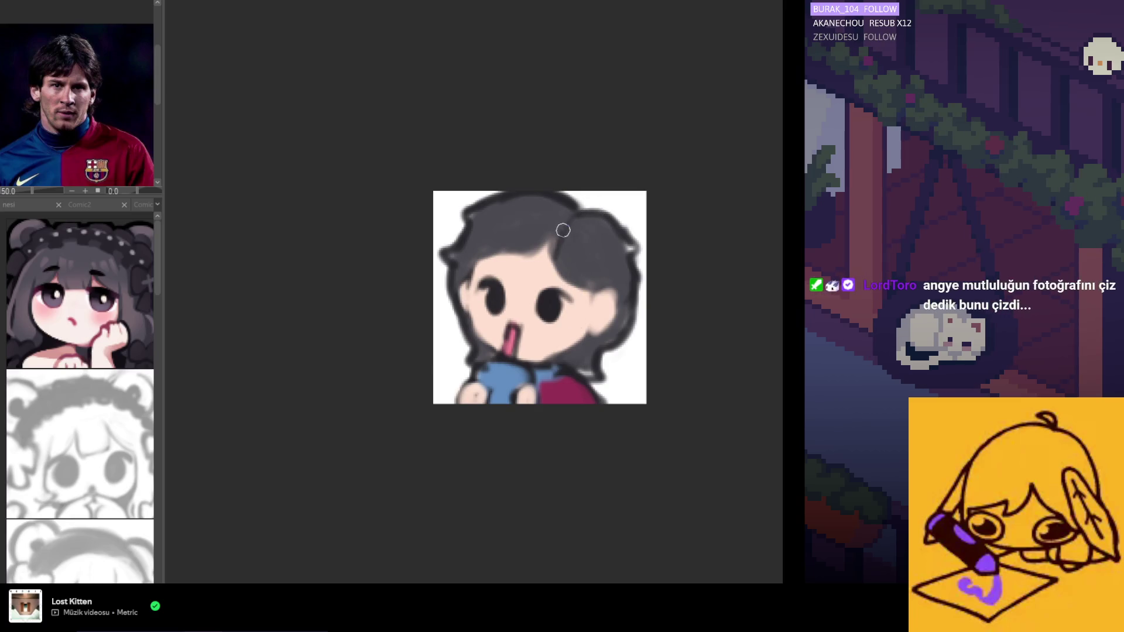
{"action": "key", "text": "ctrl+z"}
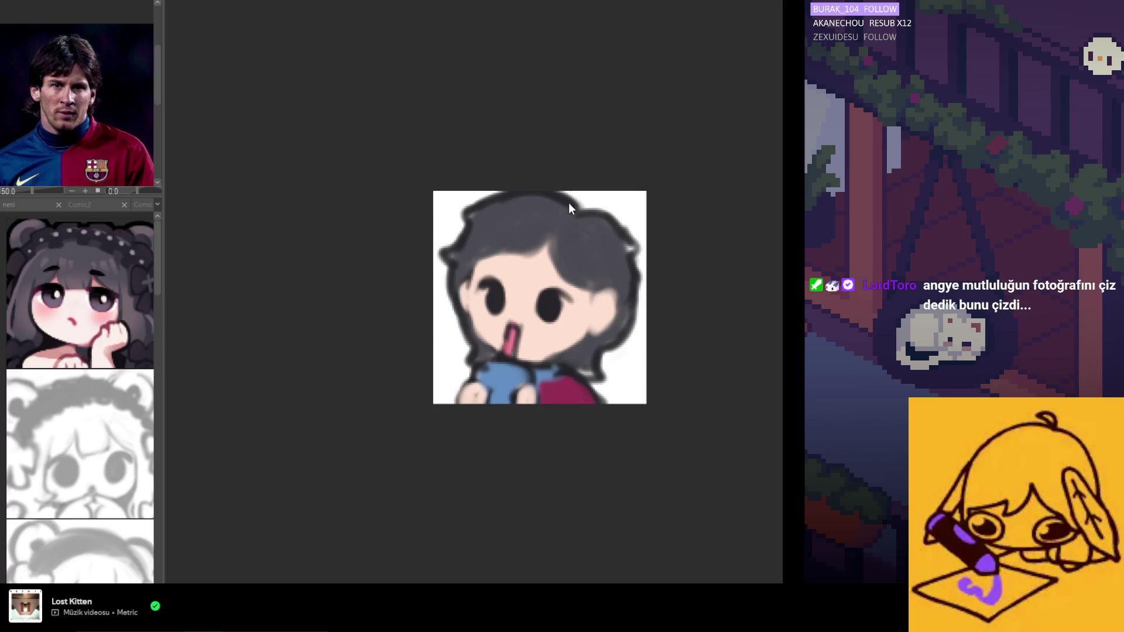
On a blank zoomed-in canvas, doodle lines, a stick figure and a ball, then undo the extra strokes
{"action": "key", "text": "ctrl+Tab"}
{"action": "key", "text": "ctrl+plus"}
{"action": "key", "text": "ctrl+plus"}
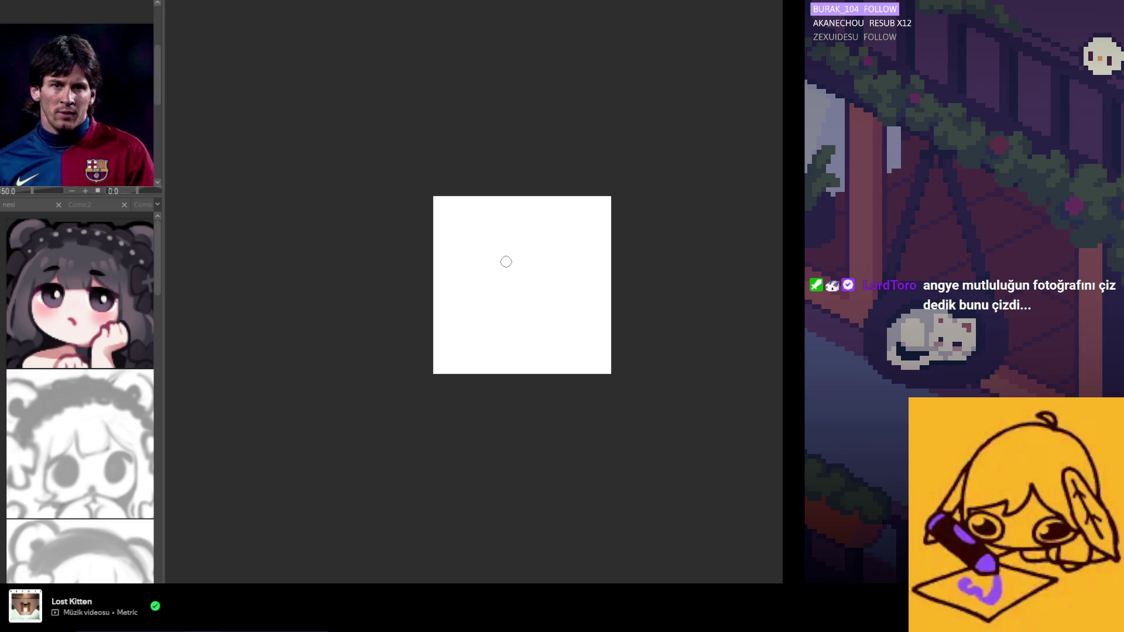
{"action": "mouse_move", "coordinate": [437, 232]}
{"action": "left_mouse_down"}
{"action": "mouse_move", "coordinate": [441, 309]}
{"action": "mouse_move", "coordinate": [530, 238]}
{"action": "left_mouse_up"}
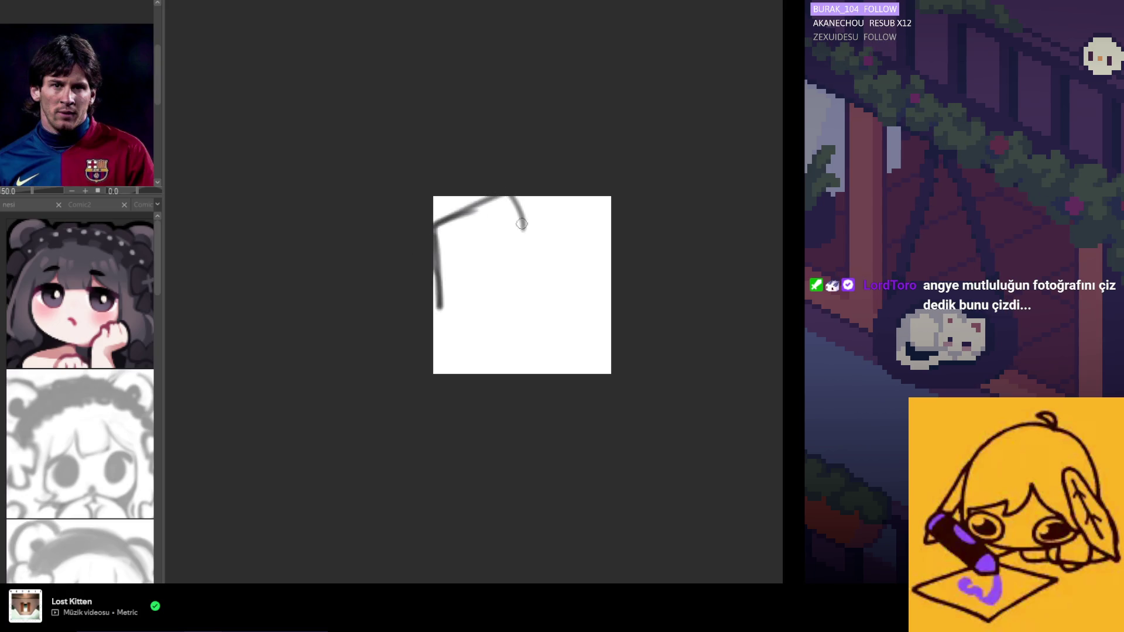
{"action": "mouse_move", "coordinate": [561, 275]}
{"action": "left_mouse_down"}
{"action": "mouse_move", "coordinate": [564, 251]}
{"action": "mouse_move", "coordinate": [586, 322]}
{"action": "mouse_move", "coordinate": [586, 275]}
{"action": "left_mouse_up"}
{"action": "key", "text": "ctrl+z"}
{"action": "left_click_drag", "start_coordinate": [518, 286], "coordinate": [526, 287]}
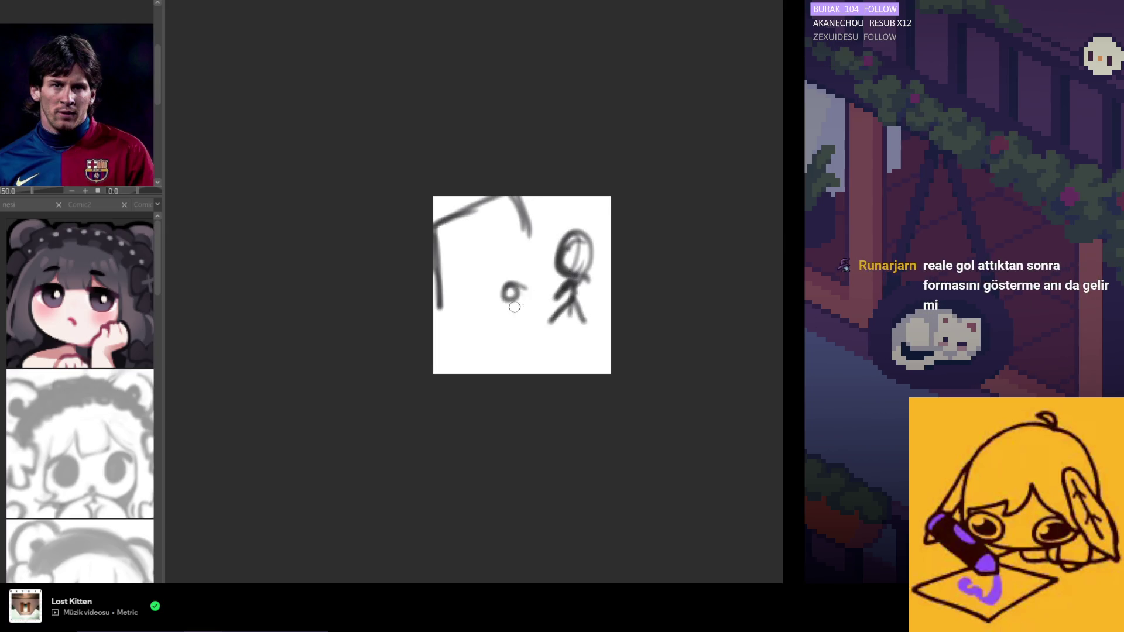
{"action": "key", "text": "ctrl+z"}
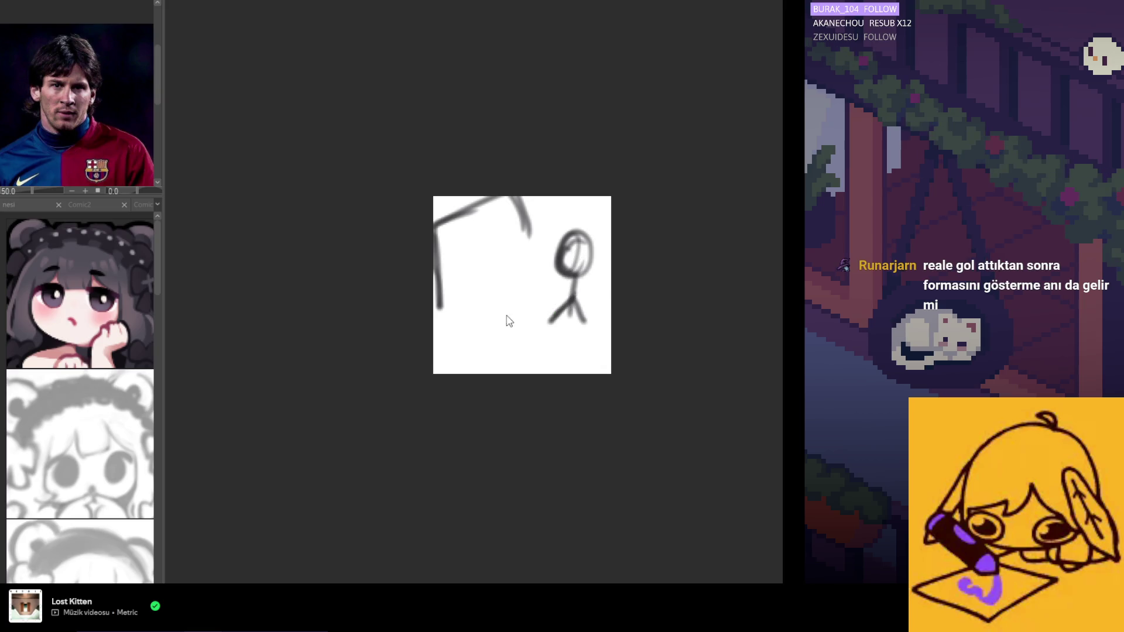
{"action": "key", "text": "ctrl+z"}
{"action": "key", "text": "ctrl+z"}
{"action": "key", "text": "ctrl+z"}
{"action": "key", "text": "ctrl+z"}
{"action": "key", "text": "ctrl+z"}
{"action": "key", "text": "ctrl+z"}
{"action": "key", "text": "ctrl+z"}
{"action": "key", "text": "ctrl+z"}
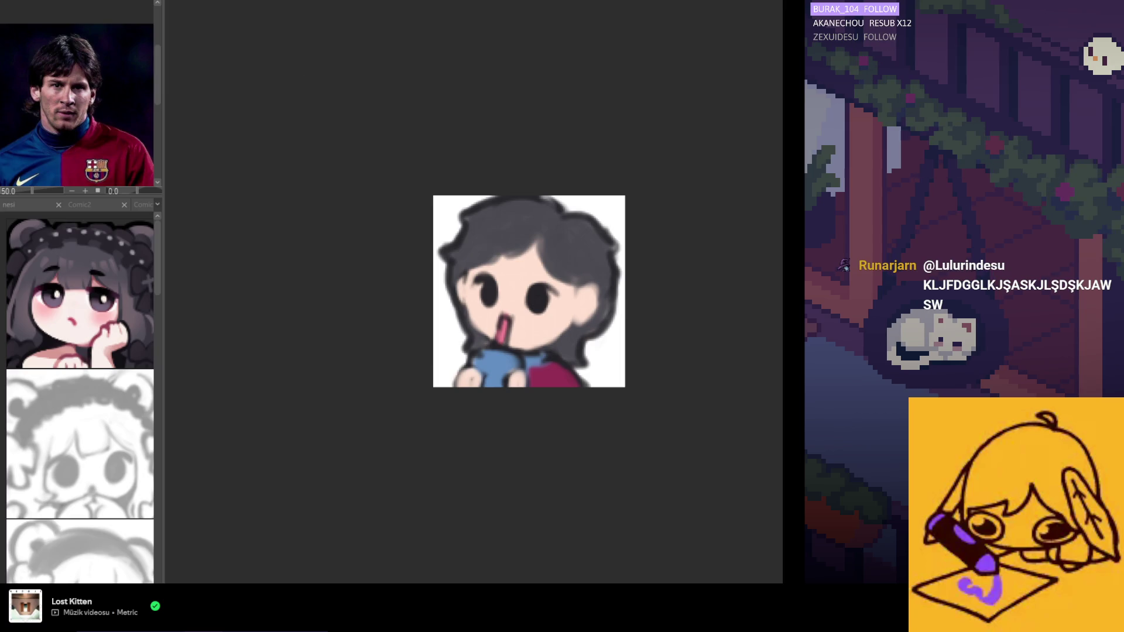
Free-transform the chibi drawing, stretching it down past the canvas edge to enlarge it
{"action": "key", "text": "ctrl+t"}
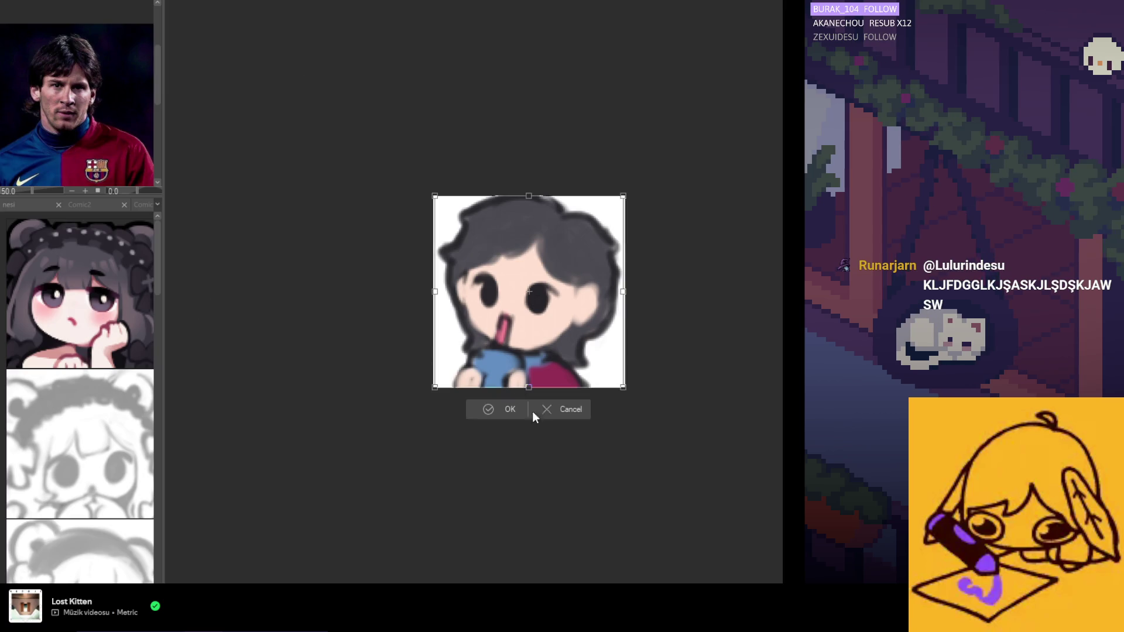
{"action": "mouse_move", "coordinate": [528, 391]}
{"action": "left_mouse_down"}
{"action": "mouse_move", "coordinate": [528, 412]}
{"action": "mouse_move", "coordinate": [542, 364]}
{"action": "mouse_move", "coordinate": [528, 403]}
{"action": "left_mouse_up"}
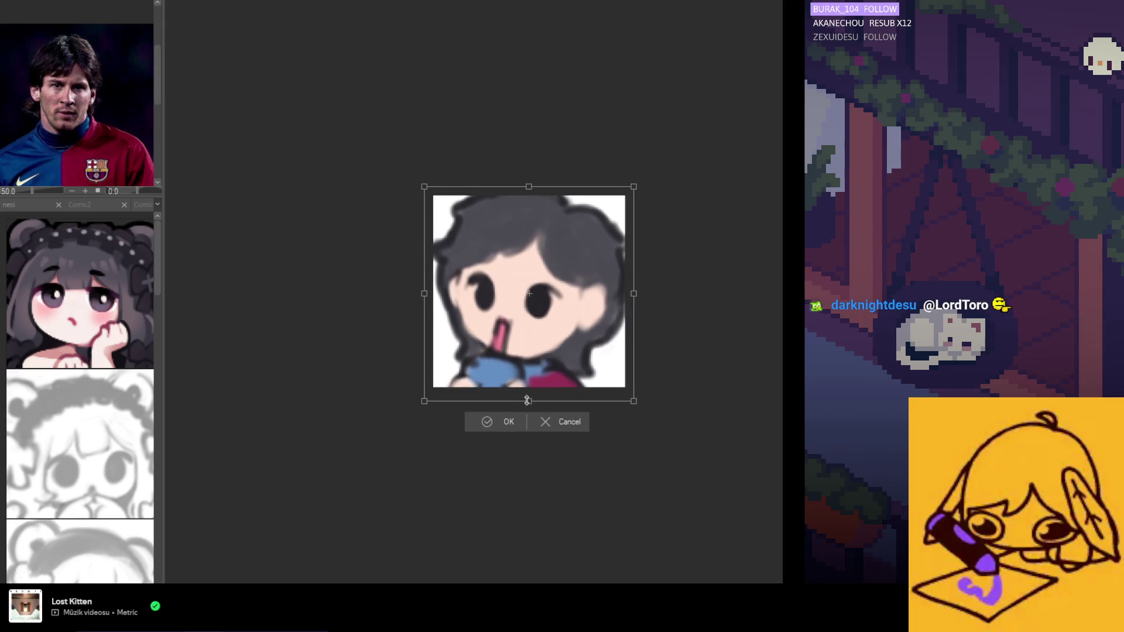
{"action": "key", "text": "Return"}
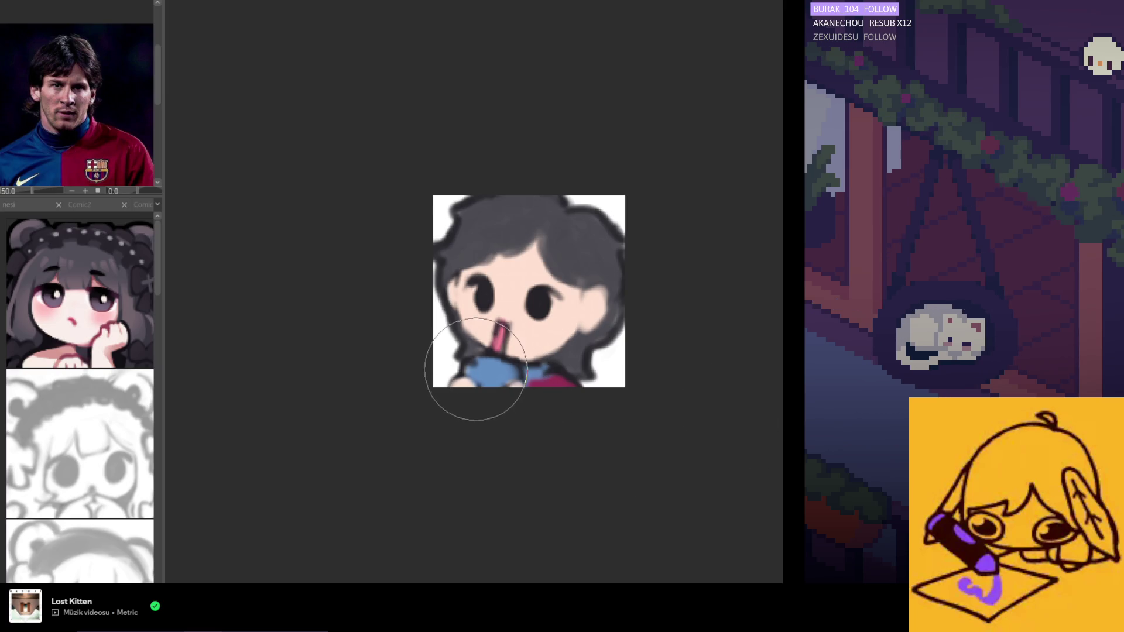
{"action": "left_click_drag", "start_coordinate": [476, 369], "coordinate": [531, 365]}
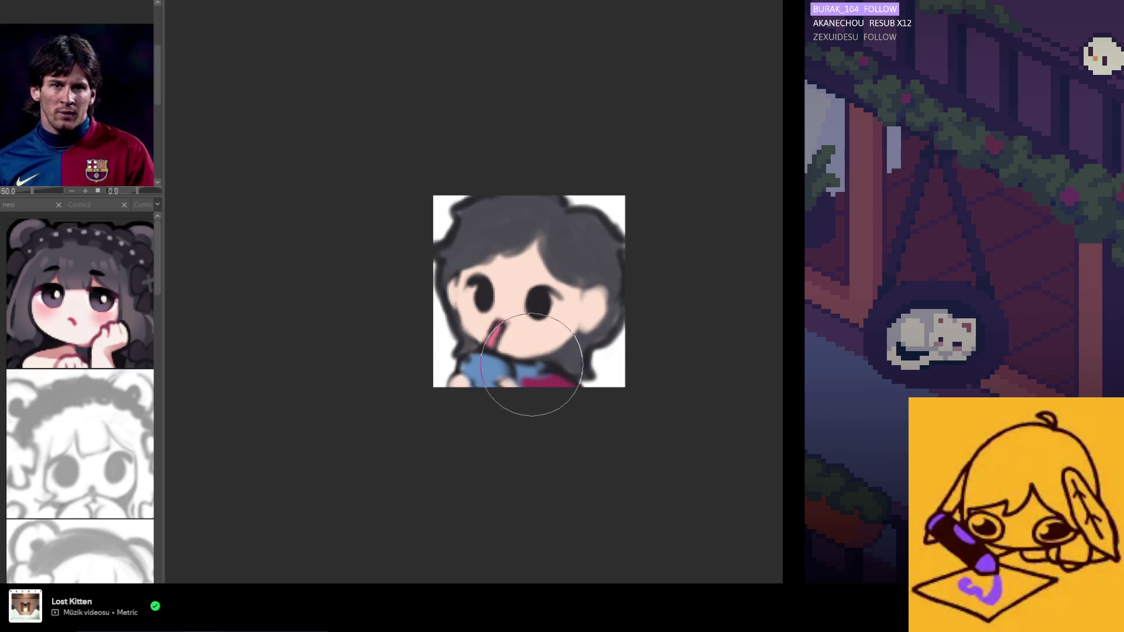
{"action": "key", "text": "ctrl+z"}
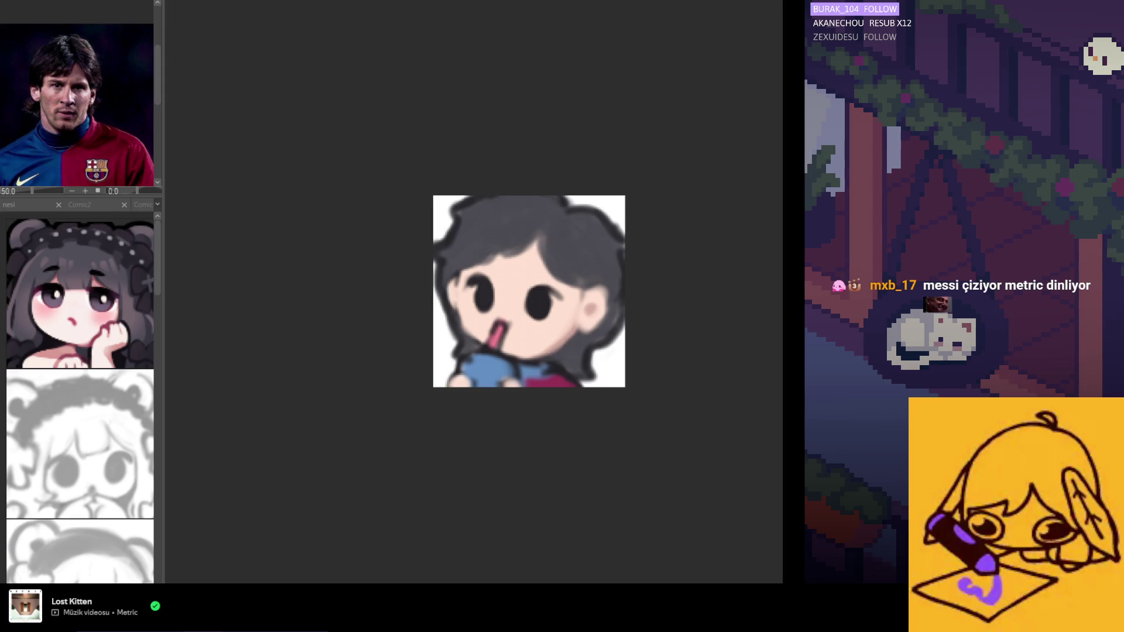
Airbrush pink blush across the chibi's cheeks, repainting the first stroke after undoing it
{"action": "left_click_drag", "start_coordinate": [469, 315], "coordinate": [486, 321]}
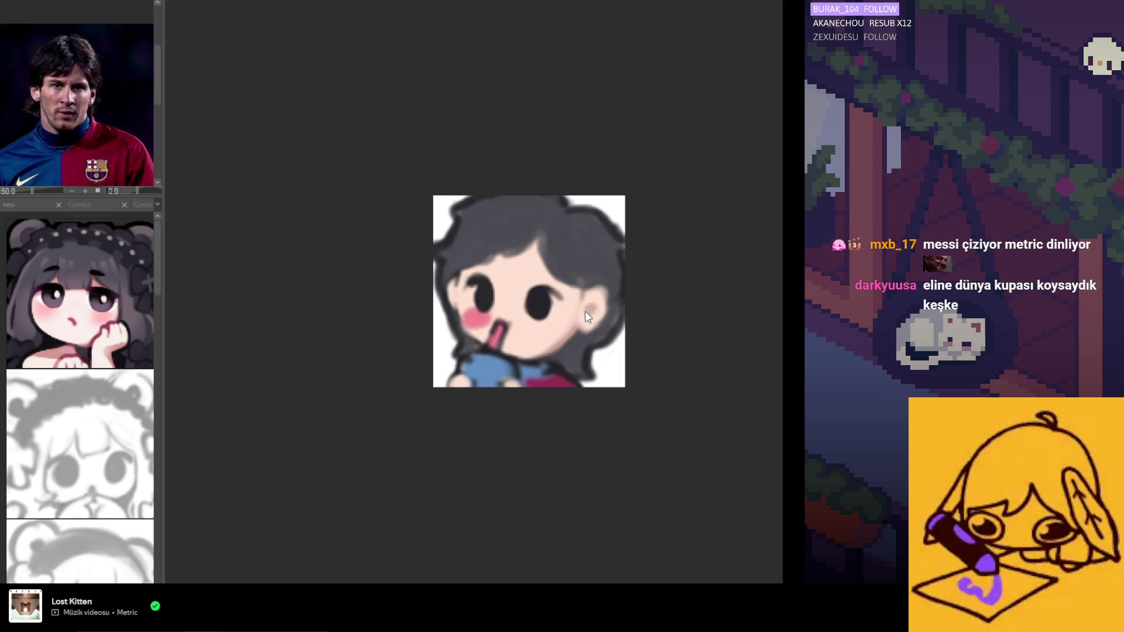
{"action": "key", "text": "ctrl+z"}
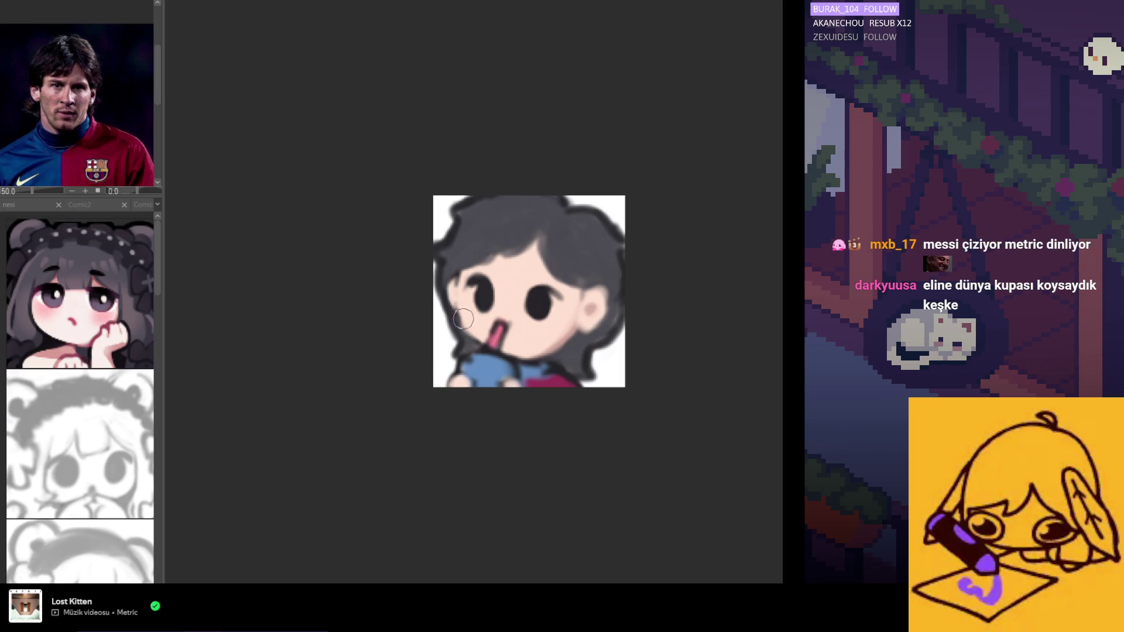
{"action": "left_click_drag", "start_coordinate": [466, 315], "coordinate": [554, 326]}
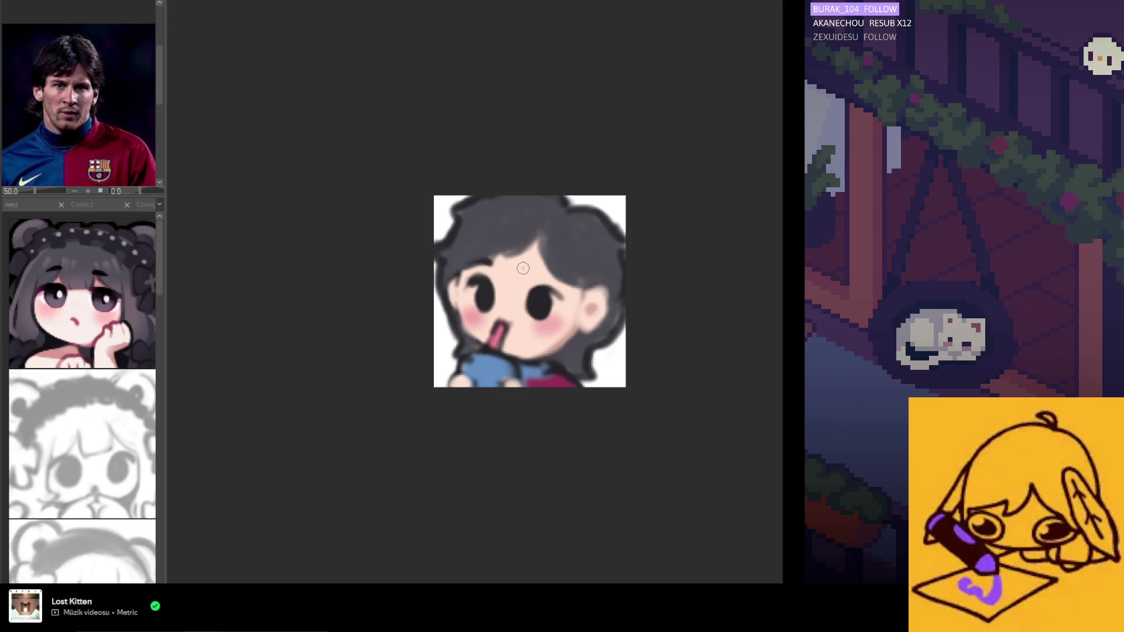
Darken the chibi's hairline with a dark pen stroke
{"action": "left_click_drag", "start_coordinate": [524, 269], "coordinate": [538, 271]}
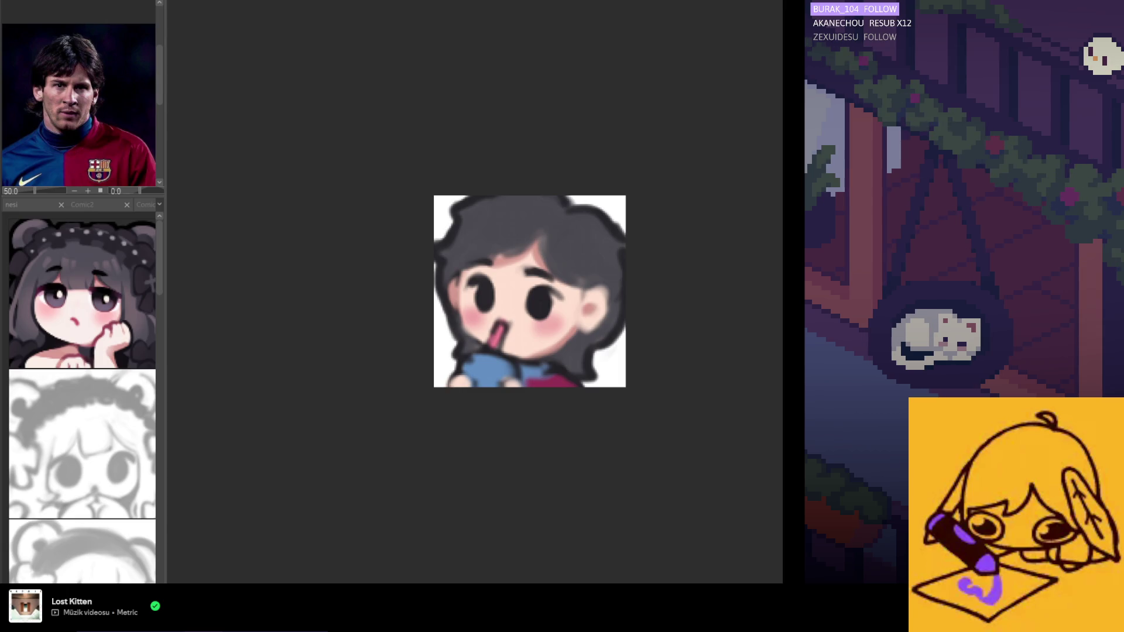
Cover the pink straw with skin tone so the mouth area is plain
{"action": "mouse_move", "coordinate": [492, 339]}
{"action": "left_mouse_down"}
{"action": "mouse_move", "coordinate": [503, 325]}
{"action": "mouse_move", "coordinate": [502, 343]}
{"action": "left_mouse_up"}
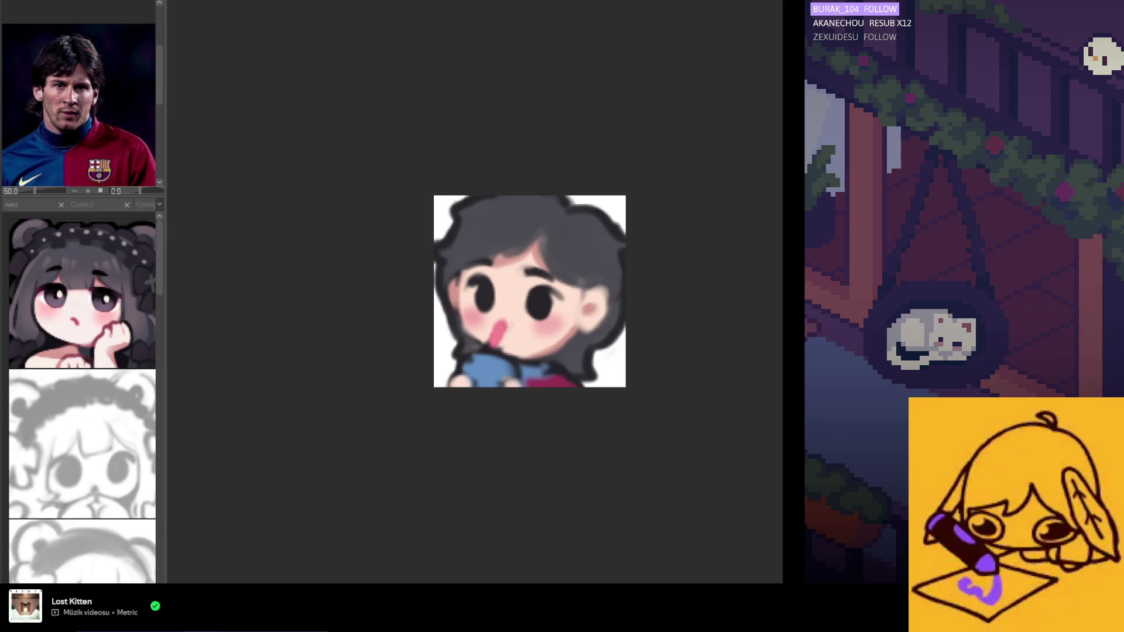
{"action": "key", "text": "ctrl+y"}
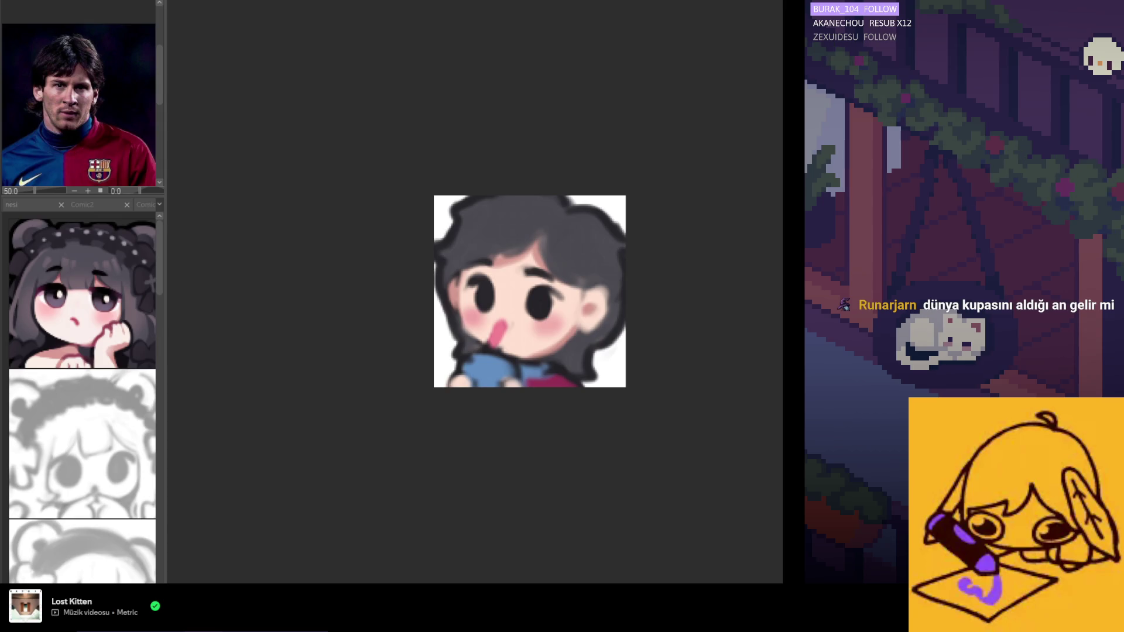
{"action": "key", "text": "ctrl+y"}
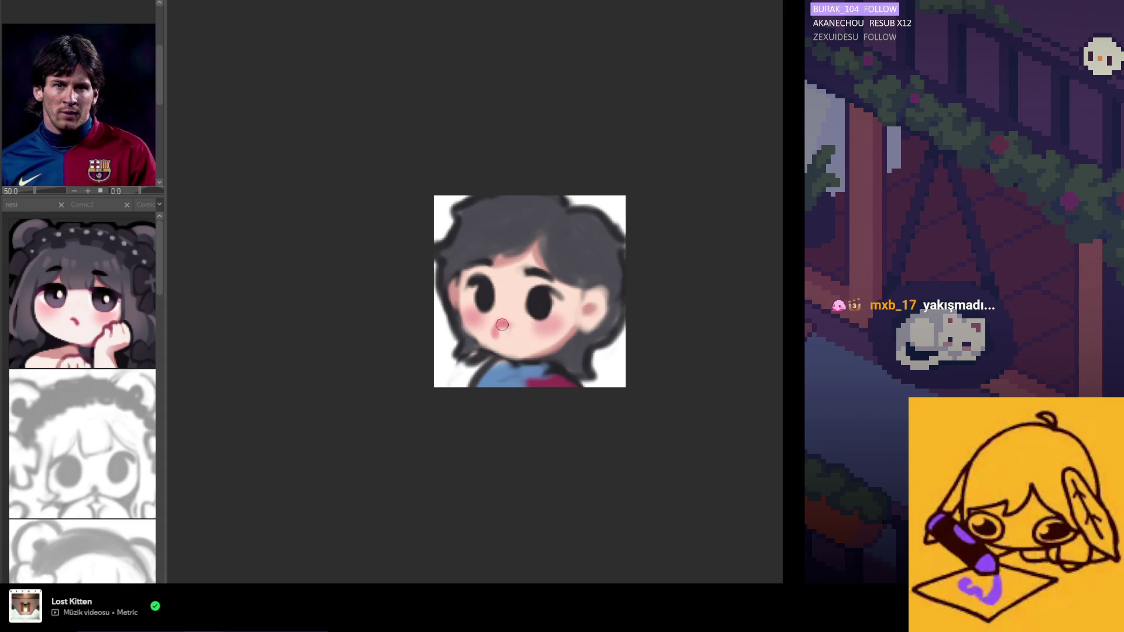
Paint a small open pink mouth below the nose and a skin-toned dab on the hair
{"action": "left_click_drag", "start_coordinate": [499, 328], "coordinate": [503, 335]}
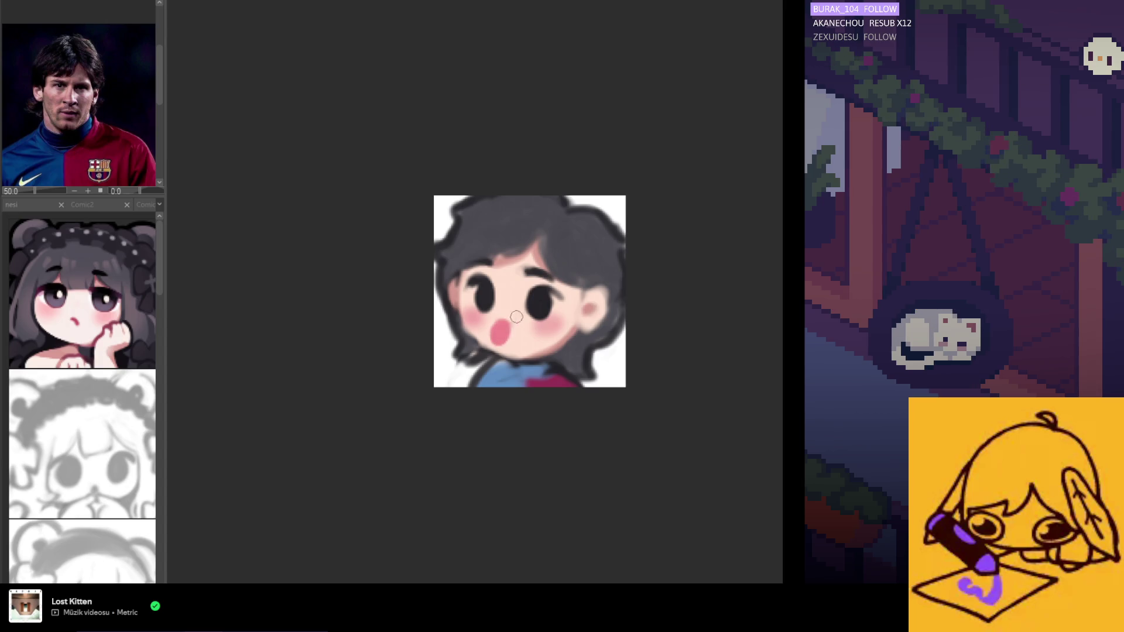
{"action": "mouse_move", "coordinate": [498, 240]}
{"action": "left_mouse_down"}
{"action": "mouse_move", "coordinate": [514, 202]}
{"action": "mouse_move", "coordinate": [523, 243]}
{"action": "left_mouse_up"}
Replace the skin blob with an arm up the left of the head ending in a raised finger
{"action": "key", "text": "ctrl+z"}
{"action": "key", "text": "ctrl+z"}
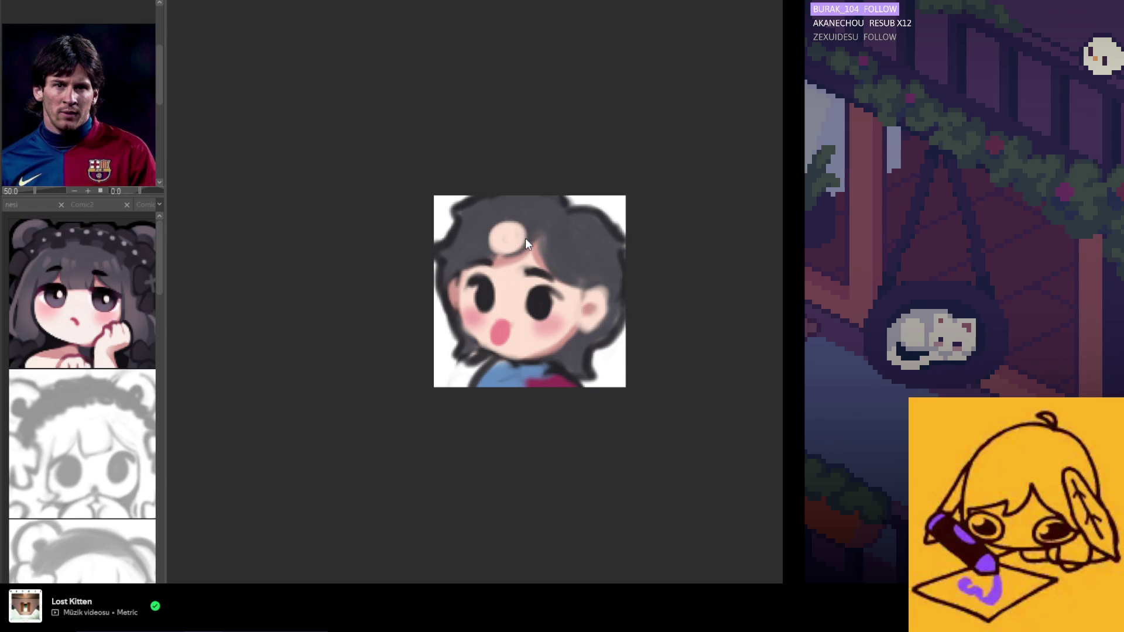
{"action": "mouse_move", "coordinate": [508, 202]}
{"action": "left_mouse_down"}
{"action": "mouse_move", "coordinate": [516, 232]}
{"action": "mouse_move", "coordinate": [486, 237]}
{"action": "mouse_move", "coordinate": [513, 240]}
{"action": "mouse_move", "coordinate": [443, 313]}
{"action": "left_mouse_up"}
{"action": "mouse_move", "coordinate": [481, 232]}
{"action": "left_mouse_down"}
{"action": "mouse_move", "coordinate": [445, 332]}
{"action": "mouse_move", "coordinate": [449, 285]}
{"action": "mouse_move", "coordinate": [462, 349]}
{"action": "left_mouse_up"}
{"action": "left_click_drag", "start_coordinate": [463, 296], "coordinate": [445, 355]}
{"action": "mouse_move", "coordinate": [469, 246]}
{"action": "left_mouse_down"}
{"action": "mouse_move", "coordinate": [454, 354]}
{"action": "mouse_move", "coordinate": [489, 356]}
{"action": "mouse_move", "coordinate": [480, 352]}
{"action": "mouse_move", "coordinate": [496, 365]}
{"action": "mouse_move", "coordinate": [462, 351]}
{"action": "mouse_move", "coordinate": [444, 375]}
{"action": "mouse_move", "coordinate": [485, 367]}
{"action": "left_mouse_up"}
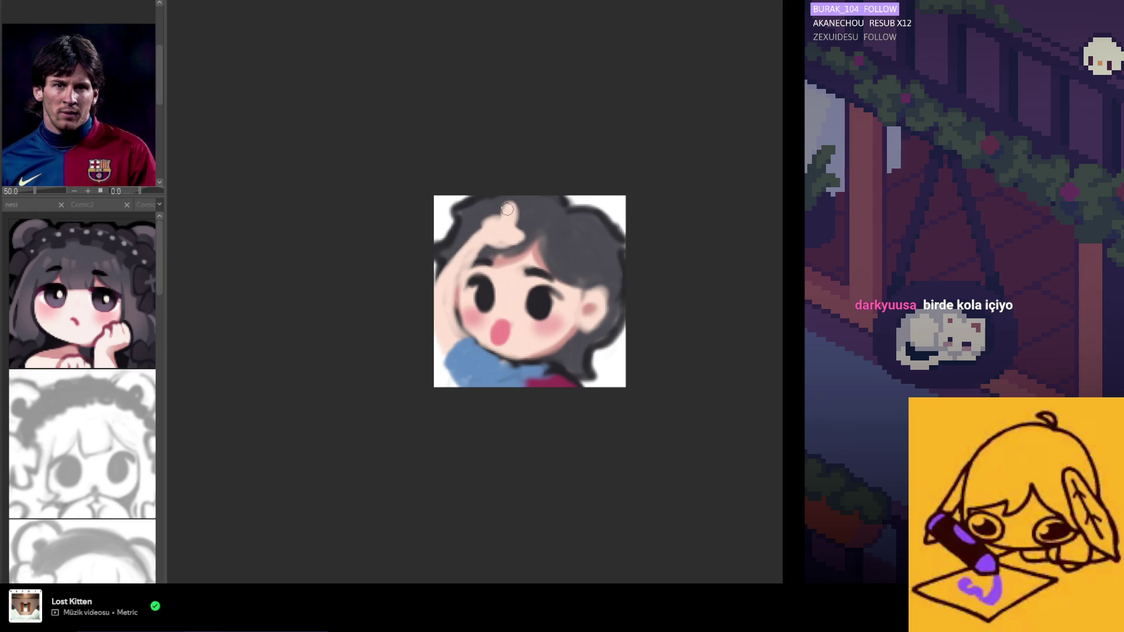
{"action": "mouse_move", "coordinate": [507, 209]}
{"action": "left_mouse_down"}
{"action": "mouse_move", "coordinate": [516, 240]}
{"action": "mouse_move", "coordinate": [492, 210]}
{"action": "mouse_move", "coordinate": [508, 202]}
{"action": "mouse_move", "coordinate": [511, 223]}
{"action": "mouse_move", "coordinate": [445, 269]}
{"action": "mouse_move", "coordinate": [488, 258]}
{"action": "left_mouse_up"}
Cover the fingertip's left bump with dark hair and paint the arm's lower-left edge in blue sleeve colour
{"action": "left_click", "coordinate": [495, 232], "text": "alt"}
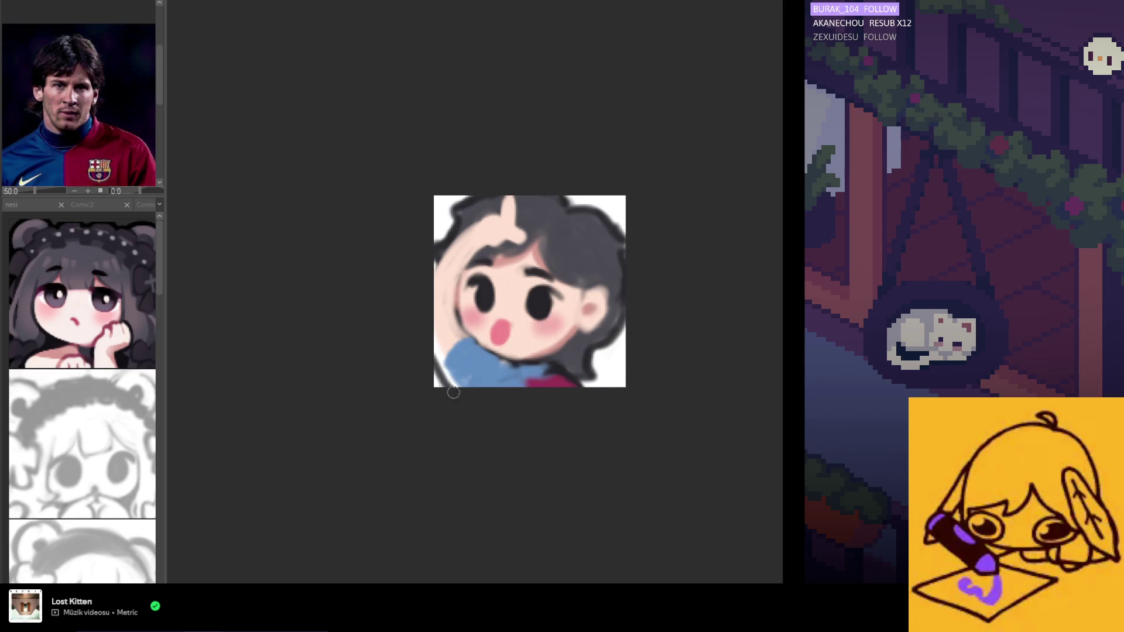
{"action": "left_click_drag", "start_coordinate": [435, 355], "coordinate": [453, 385]}
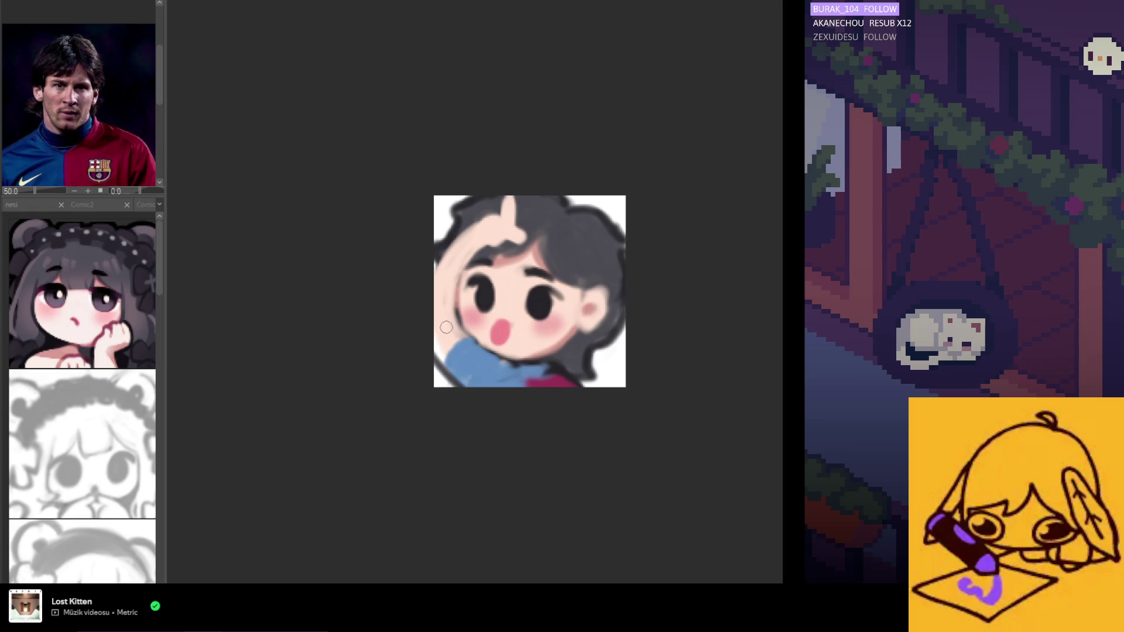
{"action": "left_click_drag", "start_coordinate": [432, 324], "coordinate": [449, 369]}
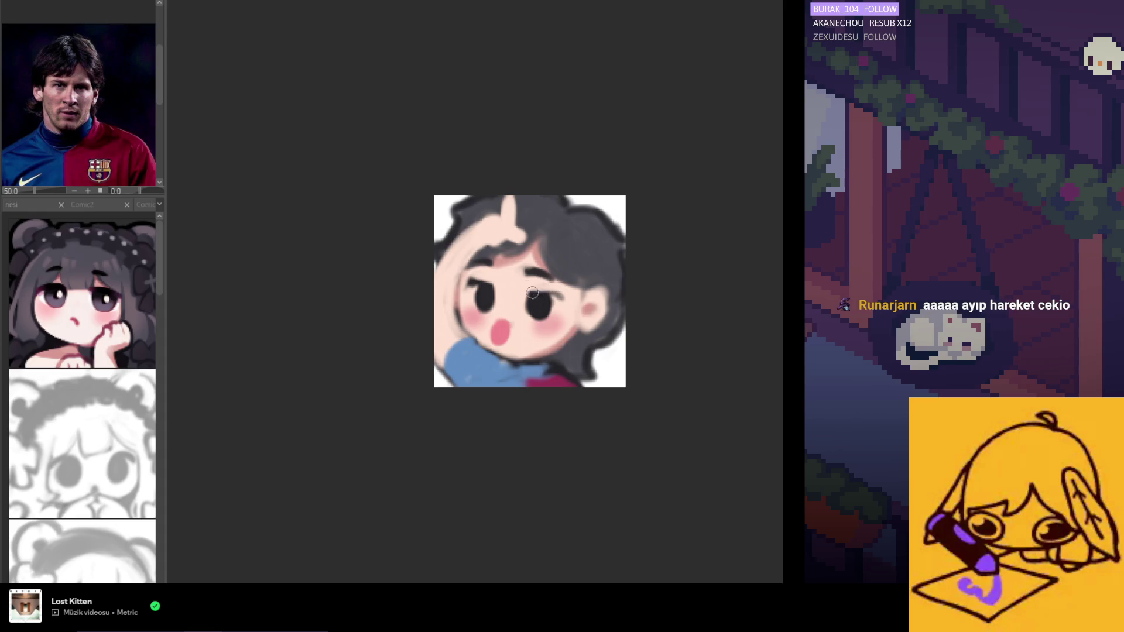
Draw a curled line on the raised finger and fill skin tone to its left using sampled colours
{"action": "left_click", "coordinate": [526, 289], "text": "alt"}
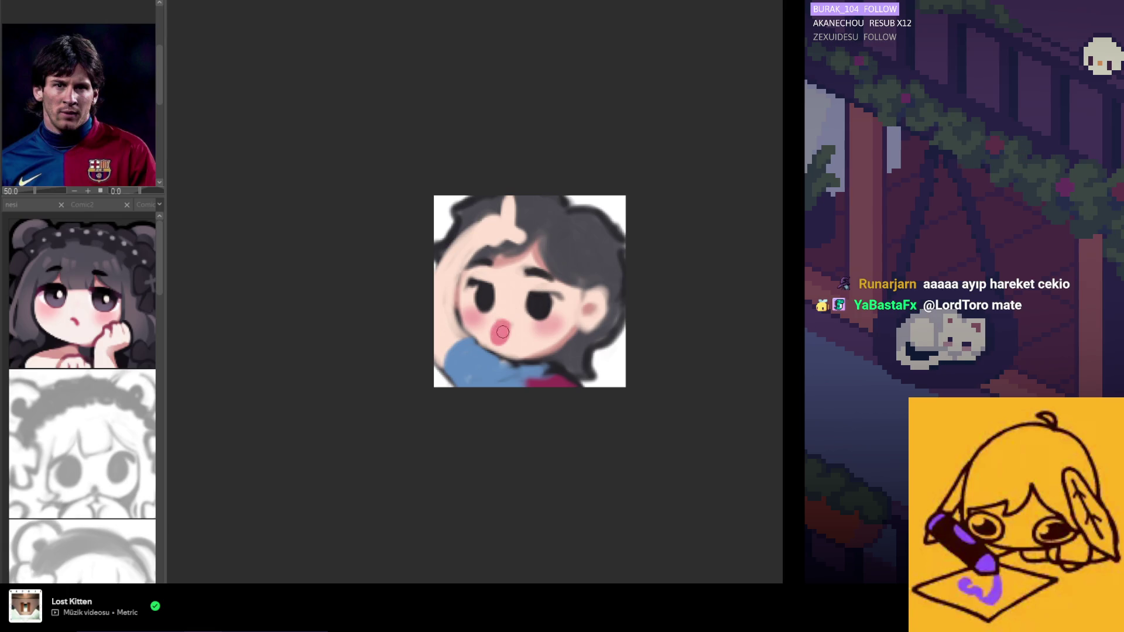
{"action": "left_click", "coordinate": [496, 223], "text": "alt"}
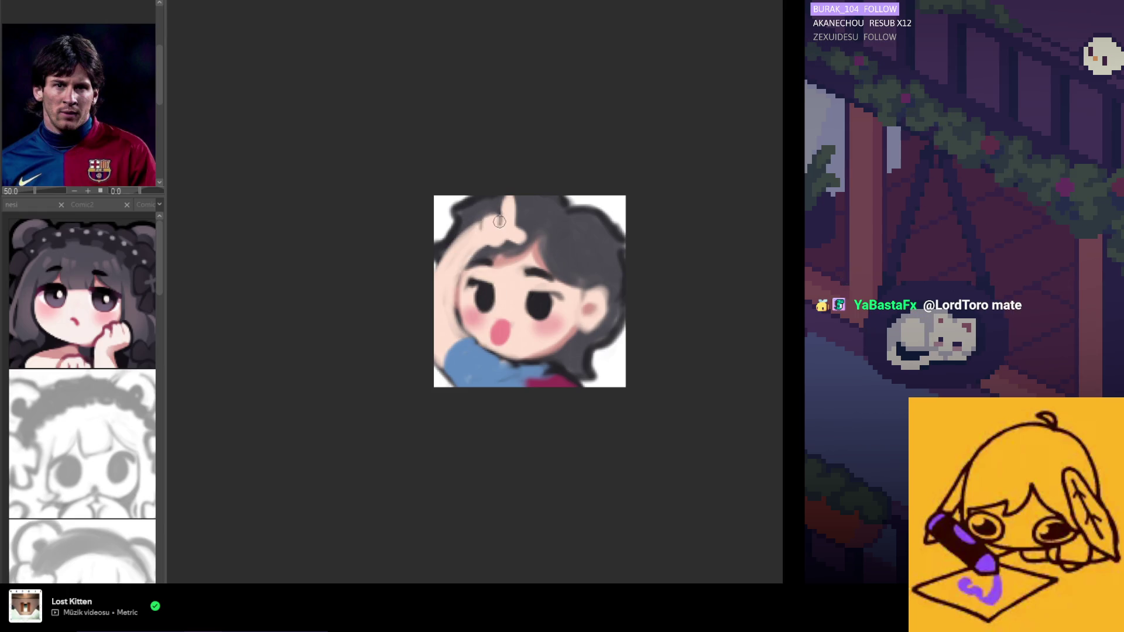
{"action": "left_click_drag", "start_coordinate": [499, 222], "coordinate": [489, 231]}
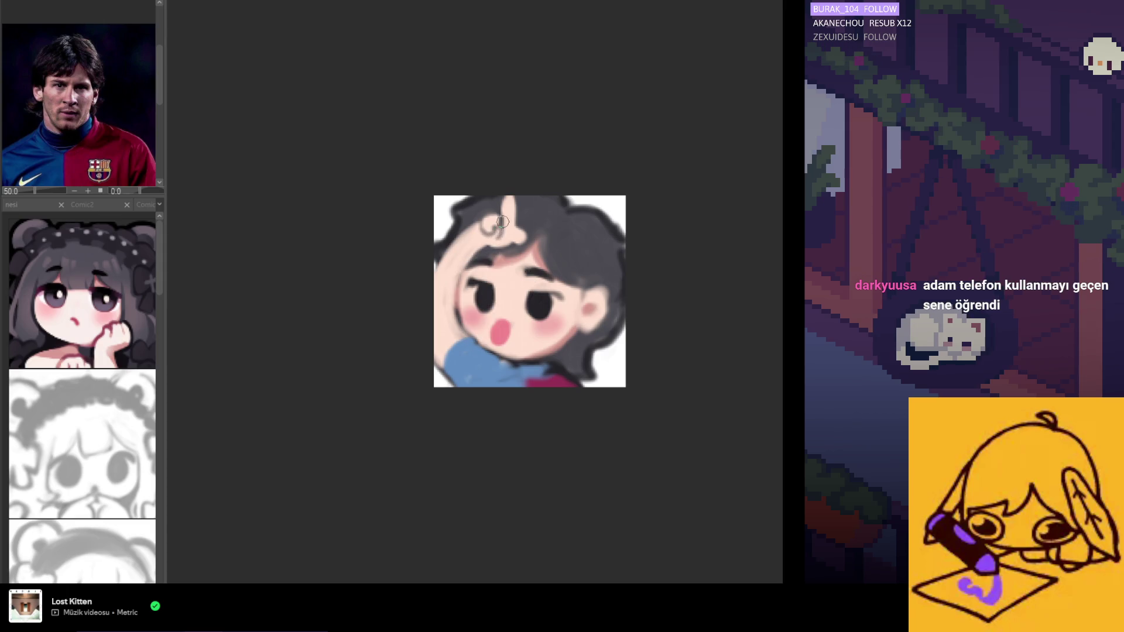
{"action": "left_click_drag", "start_coordinate": [502, 222], "coordinate": [496, 223]}
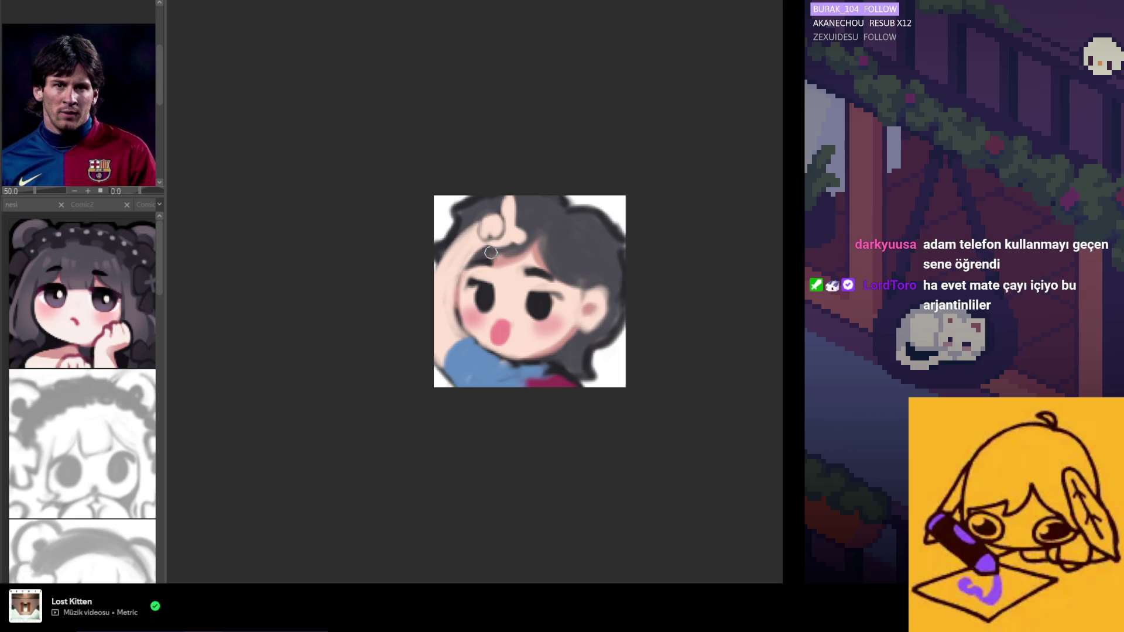
{"action": "left_click", "coordinate": [504, 233], "text": "alt"}
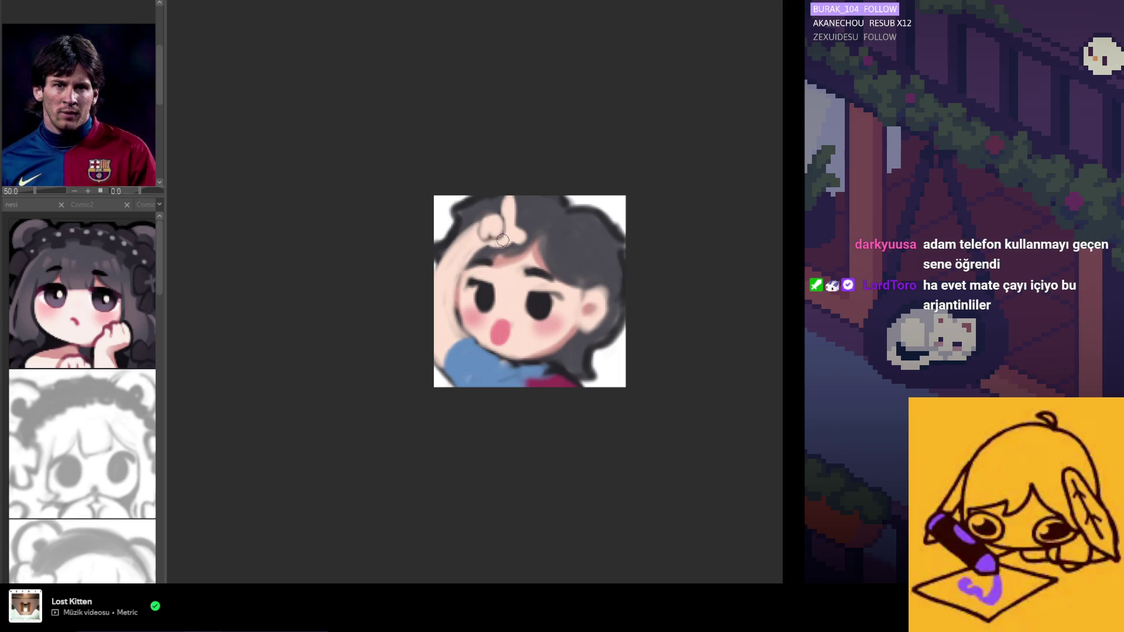
{"action": "left_click_drag", "start_coordinate": [492, 247], "coordinate": [460, 280]}
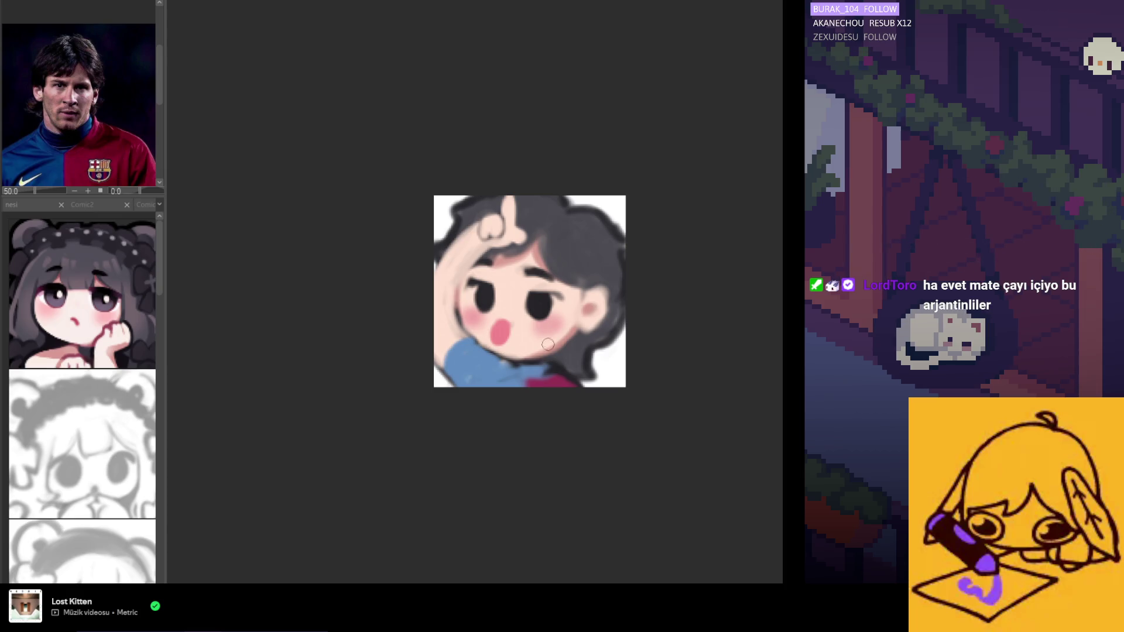
{"action": "left_click", "coordinate": [534, 383], "text": "alt"}
Extend the crimson shirt colour along the shirt's bottom edge
{"action": "mouse_move", "coordinate": [532, 381]}
{"action": "left_mouse_down"}
{"action": "mouse_move", "coordinate": [512, 382]}
{"action": "mouse_move", "coordinate": [526, 382]}
{"action": "left_mouse_up"}
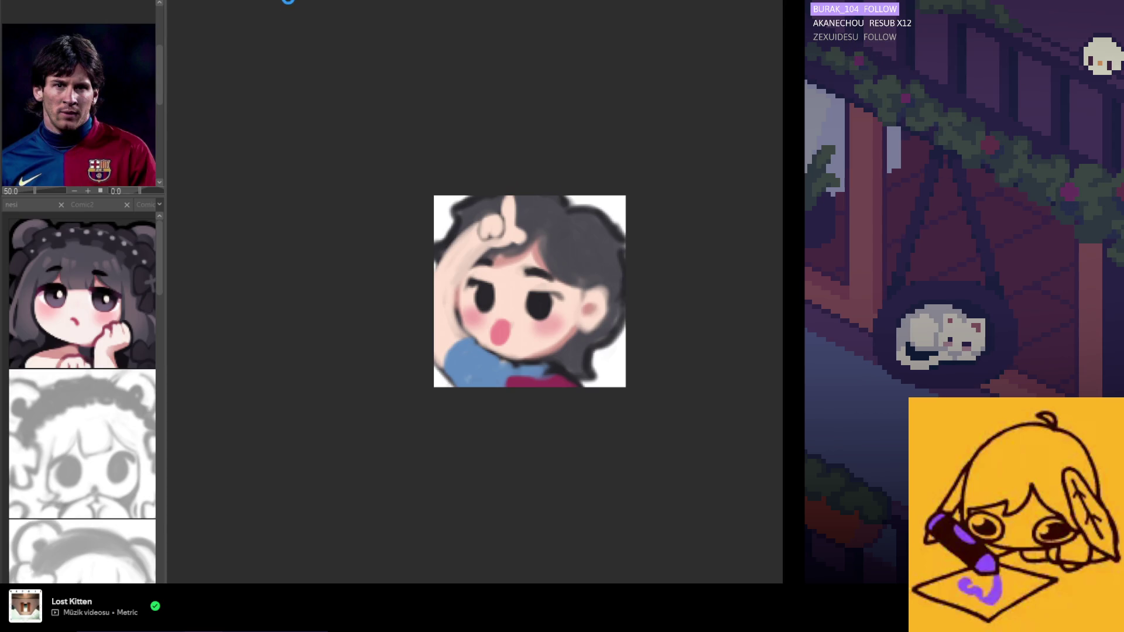
Switch to the maid girl emote canvas and toggle the Sub View reference images
{"action": "key", "text": "ctrl+z"}
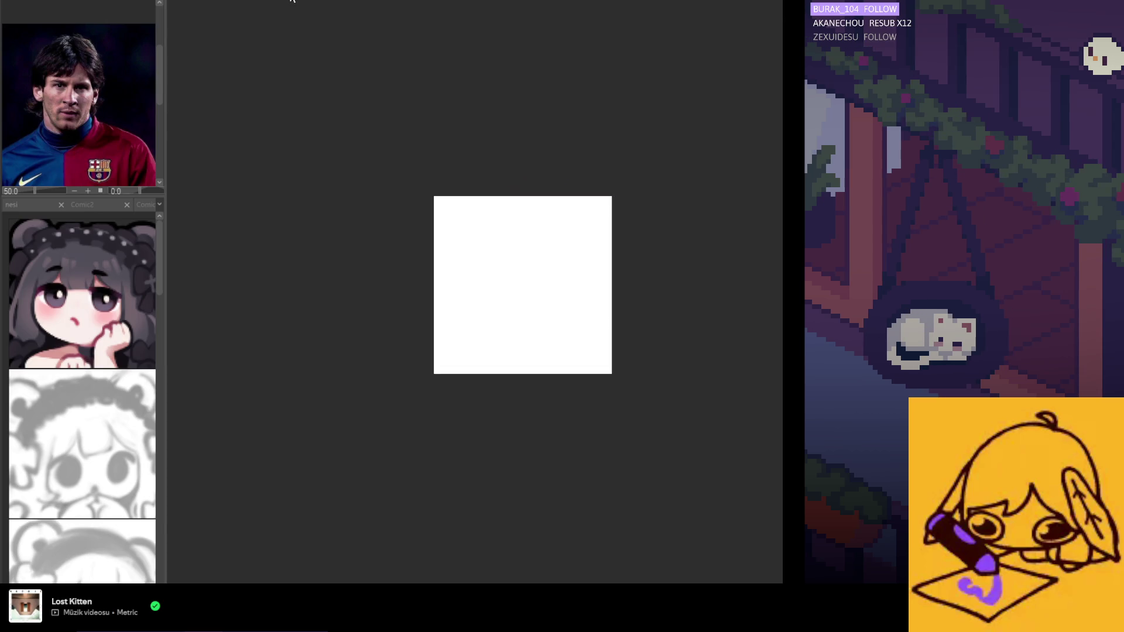
{"action": "key", "text": "ctrl+y"}
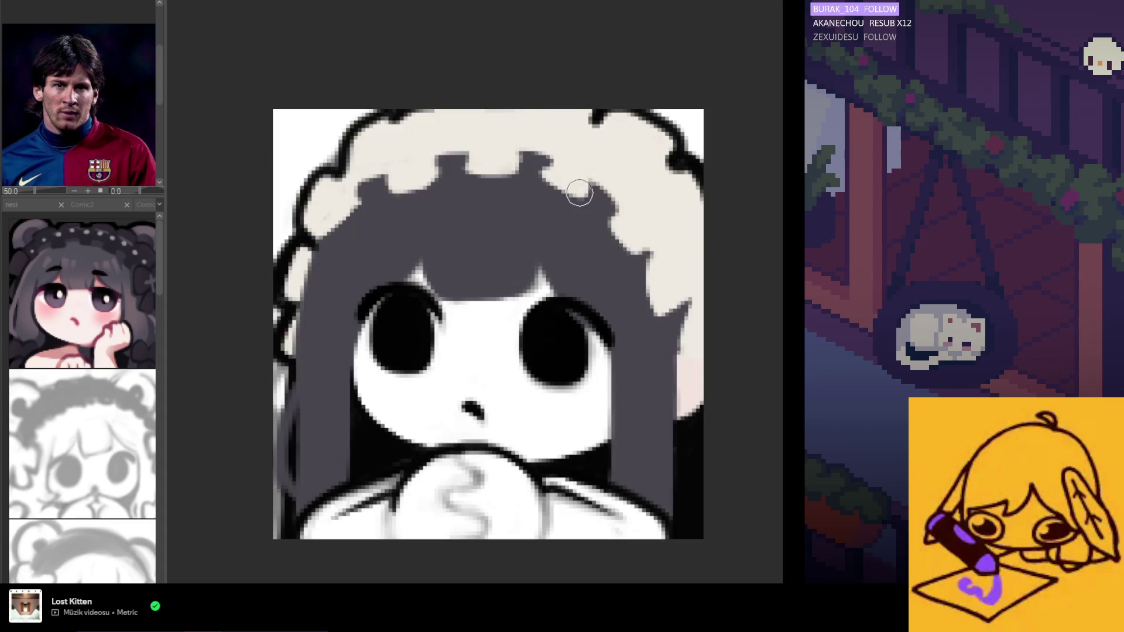
{"action": "scroll", "coordinate": [496, 173], "scroll_direction": "down", "scroll_amount": 3}
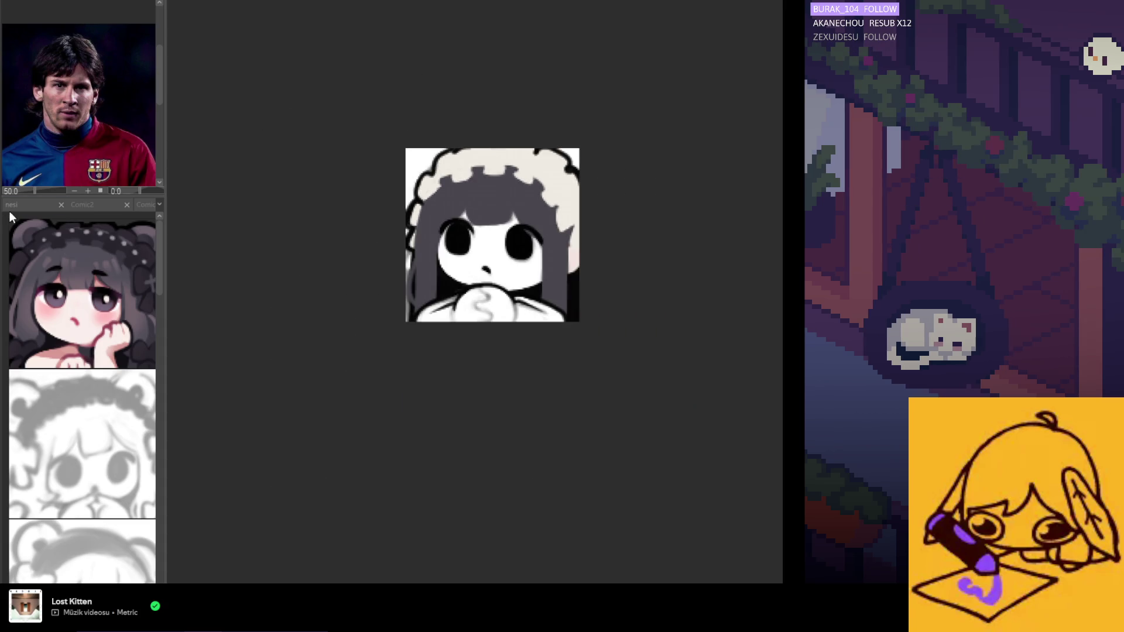
{"action": "left_click", "coordinate": [127, 100]}
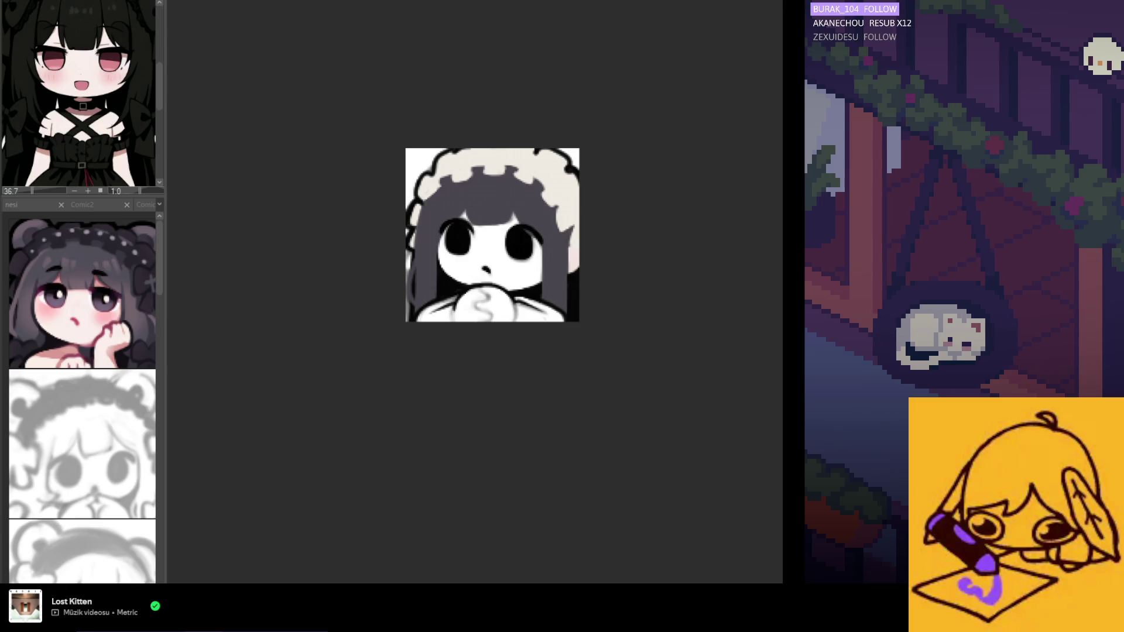
{"action": "left_click", "coordinate": [69, 2]}
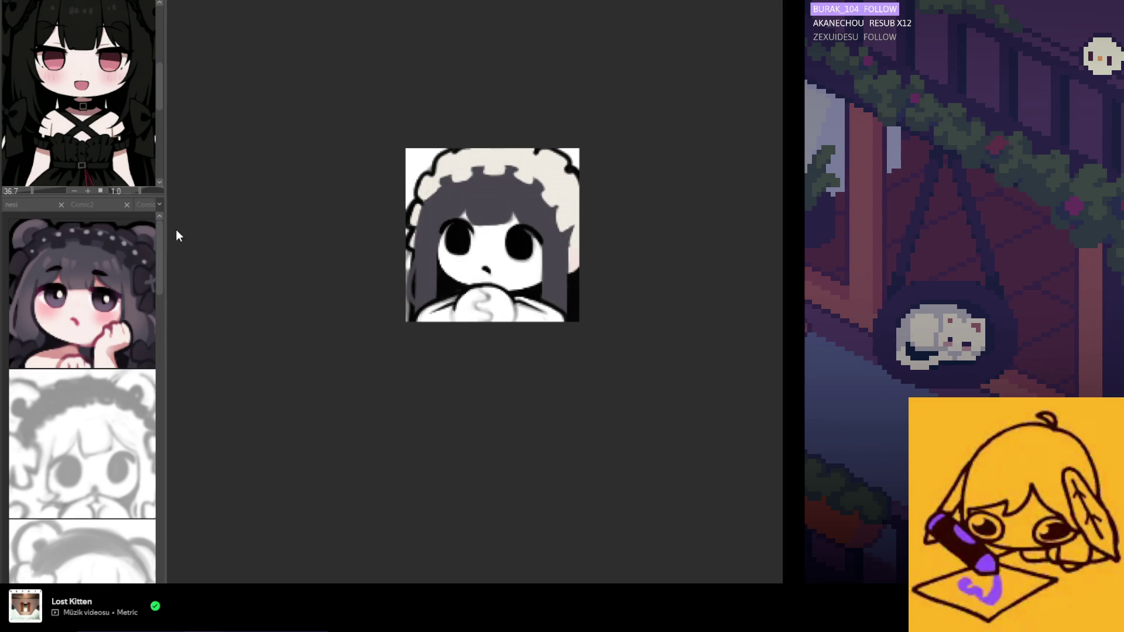
Open page 2 of the Comic file as the coloured maid reference
{"action": "key", "text": "ctrl+Tab"}
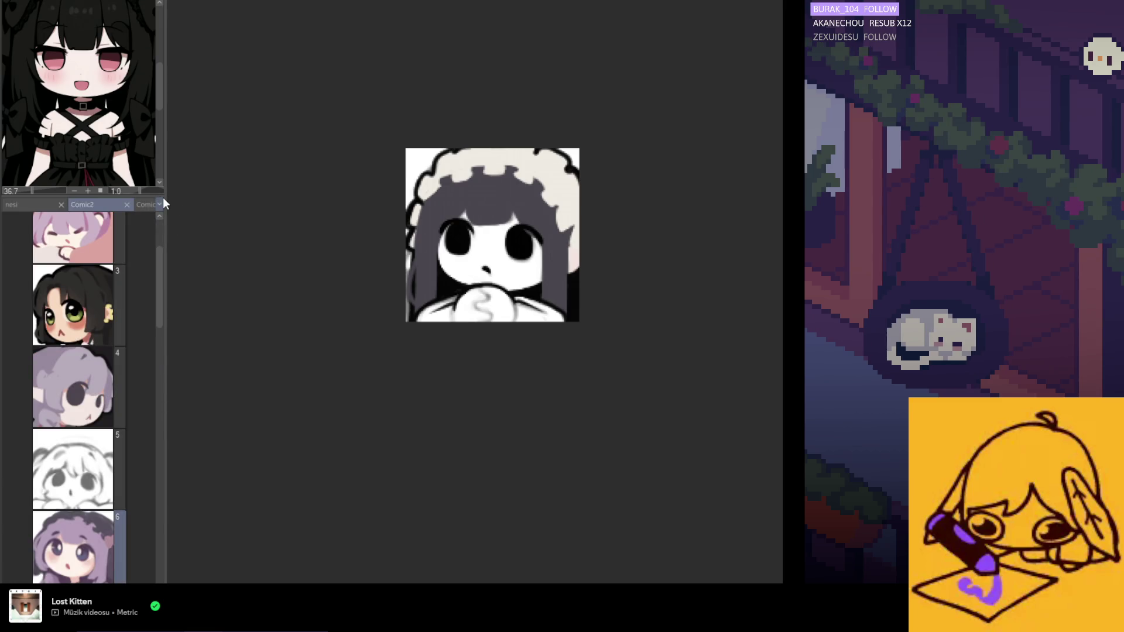
{"action": "key", "text": "ctrl+Tab"}
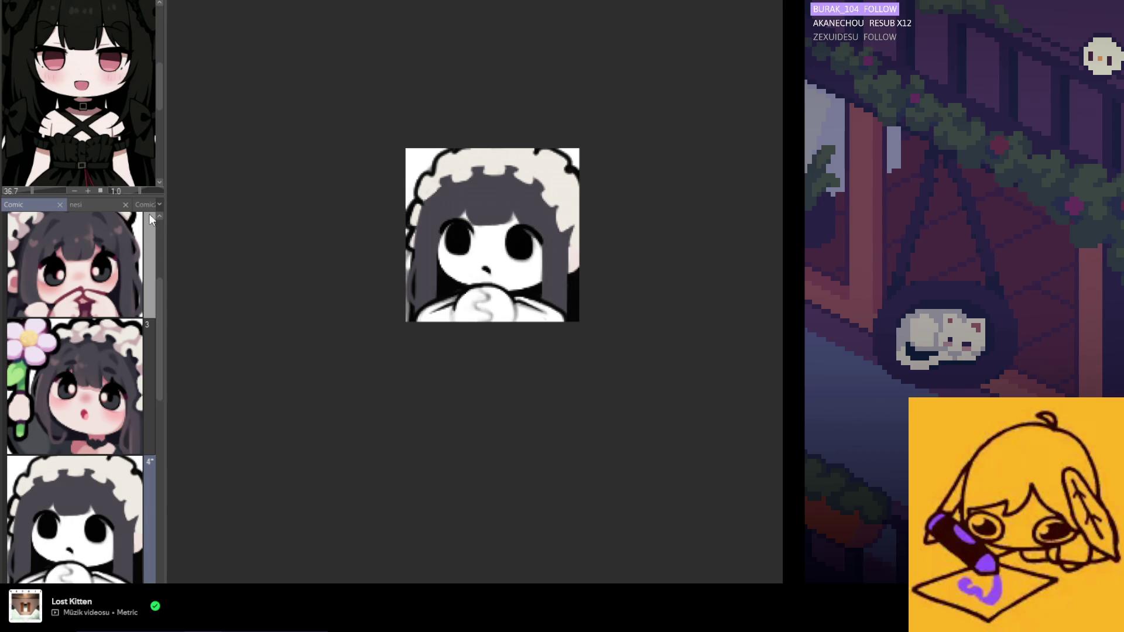
{"action": "double_click", "coordinate": [131, 240]}
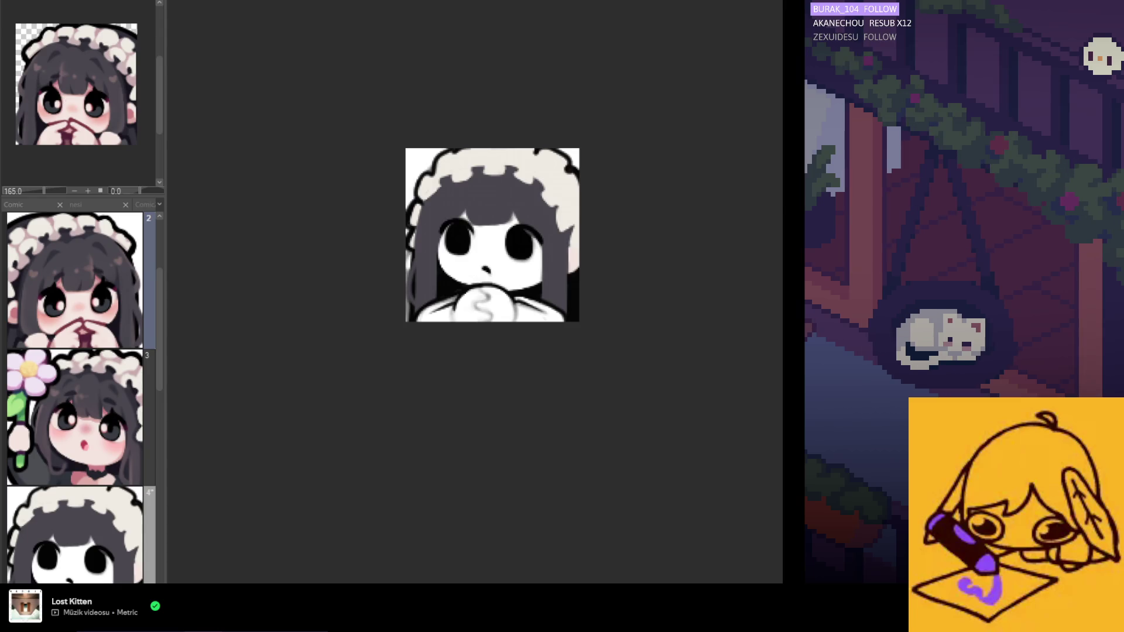
Try a pink tint over the maid's face in frame 4, then undo it
{"action": "scroll", "coordinate": [480, 233], "scroll_direction": "up", "scroll_amount": 2}
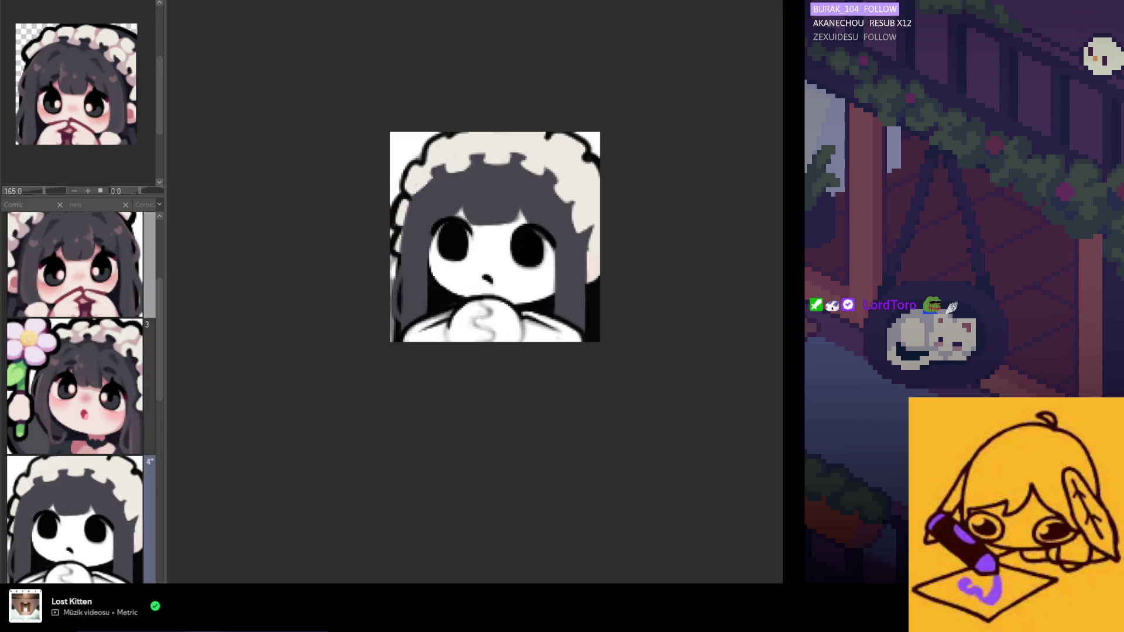
{"action": "scroll", "coordinate": [76, 352], "scroll_direction": "up", "scroll_amount": 1}
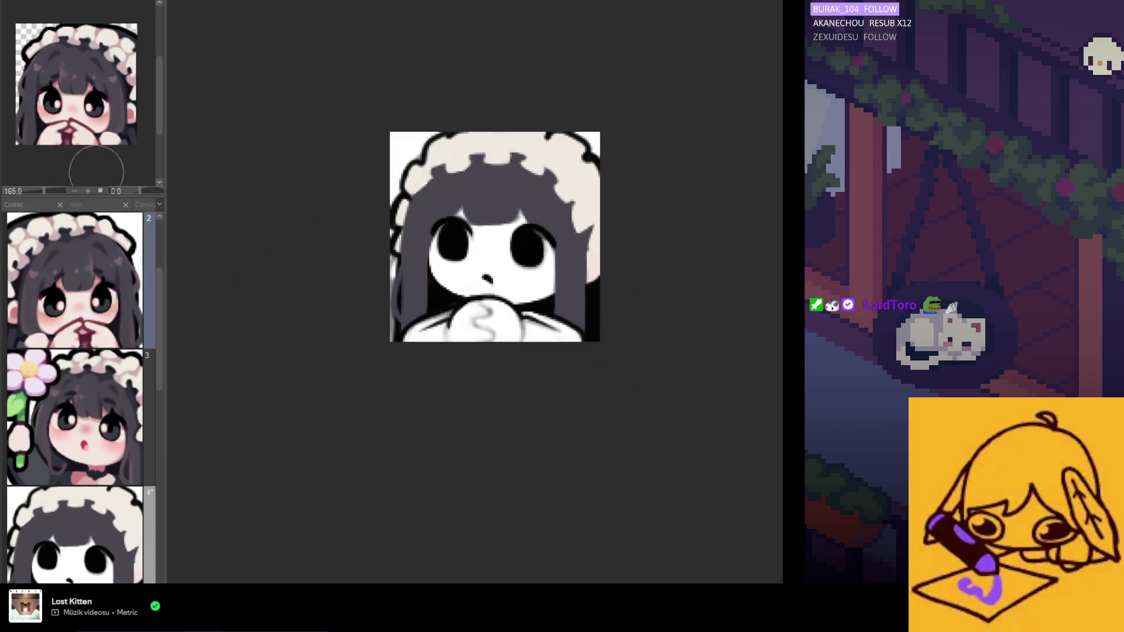
{"action": "left_click", "coordinate": [76, 527]}
{"action": "mouse_move", "coordinate": [481, 258]}
{"action": "left_mouse_down"}
{"action": "mouse_move", "coordinate": [530, 337]}
{"action": "mouse_move", "coordinate": [439, 356]}
{"action": "left_mouse_up"}
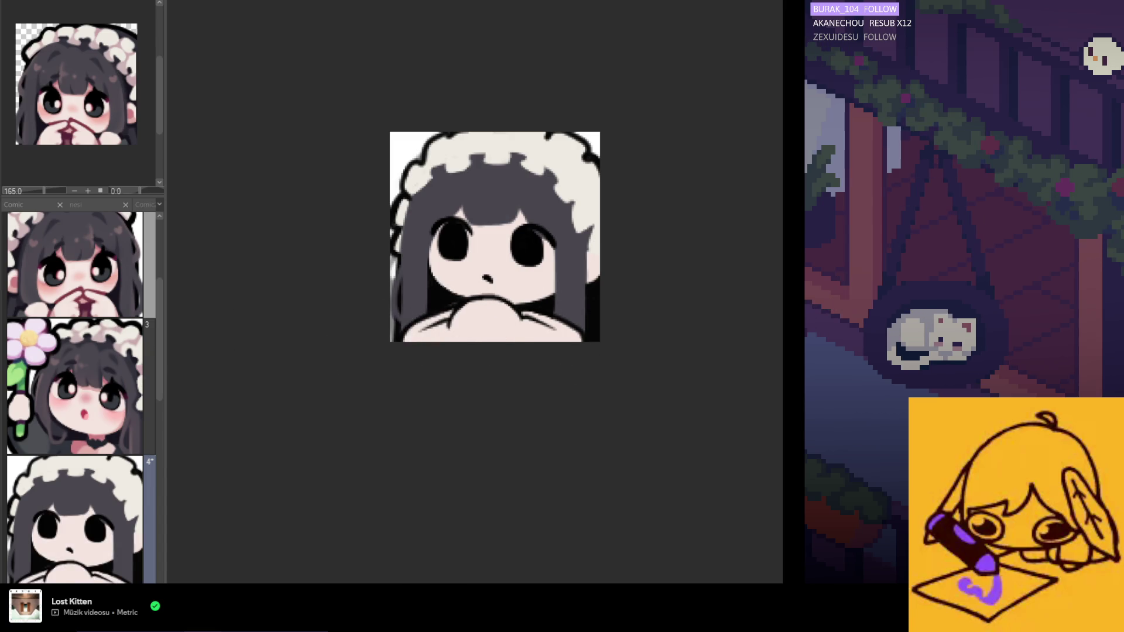
{"action": "key", "text": "ctrl+z"}
Draw an ink line below the maid's mouth, trimming it back to a short stub
{"action": "scroll", "coordinate": [508, 258], "scroll_direction": "up", "scroll_amount": 3}
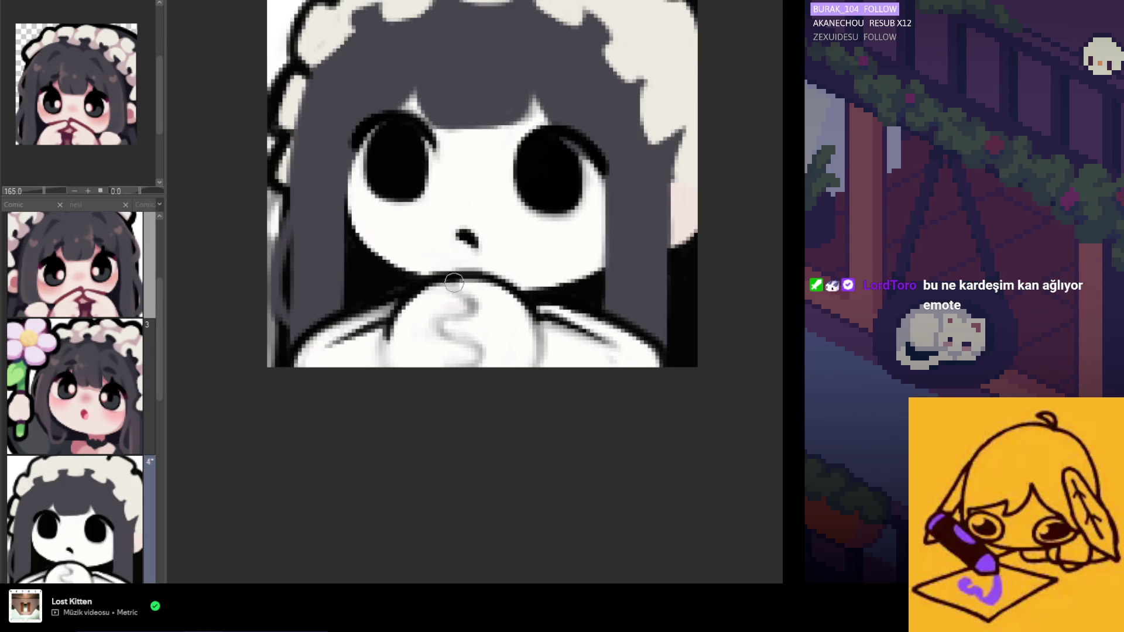
{"action": "left_click_drag", "start_coordinate": [453, 284], "coordinate": [471, 304]}
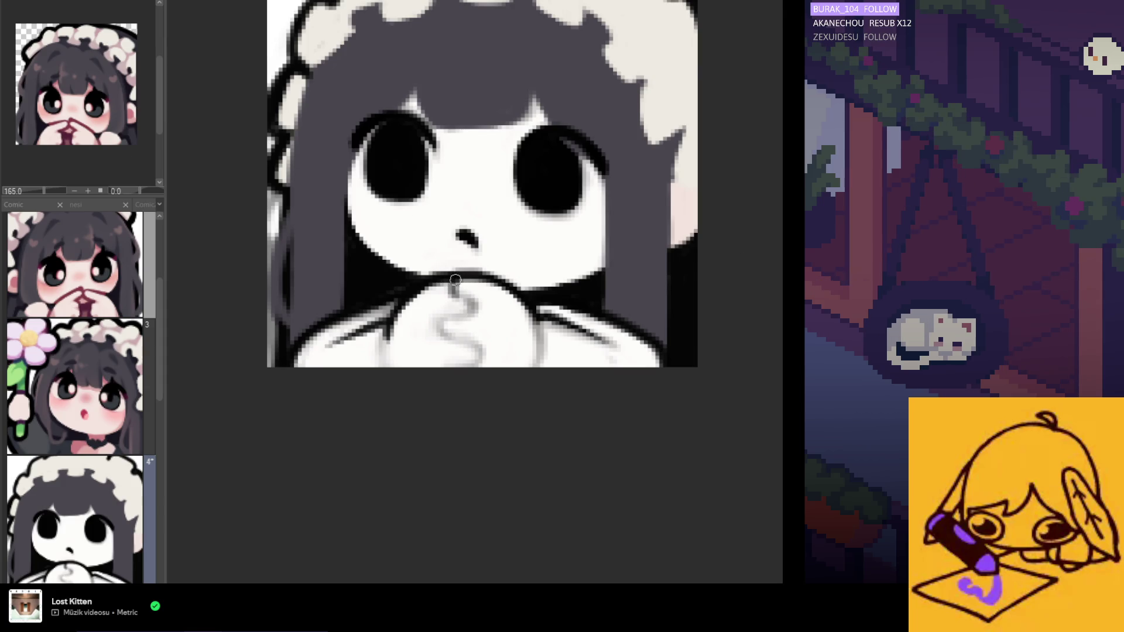
{"action": "mouse_move", "coordinate": [452, 285]}
{"action": "left_mouse_down"}
{"action": "mouse_move", "coordinate": [476, 305]}
{"action": "mouse_move", "coordinate": [481, 364]}
{"action": "left_mouse_up"}
{"action": "key", "text": "ctrl+z"}
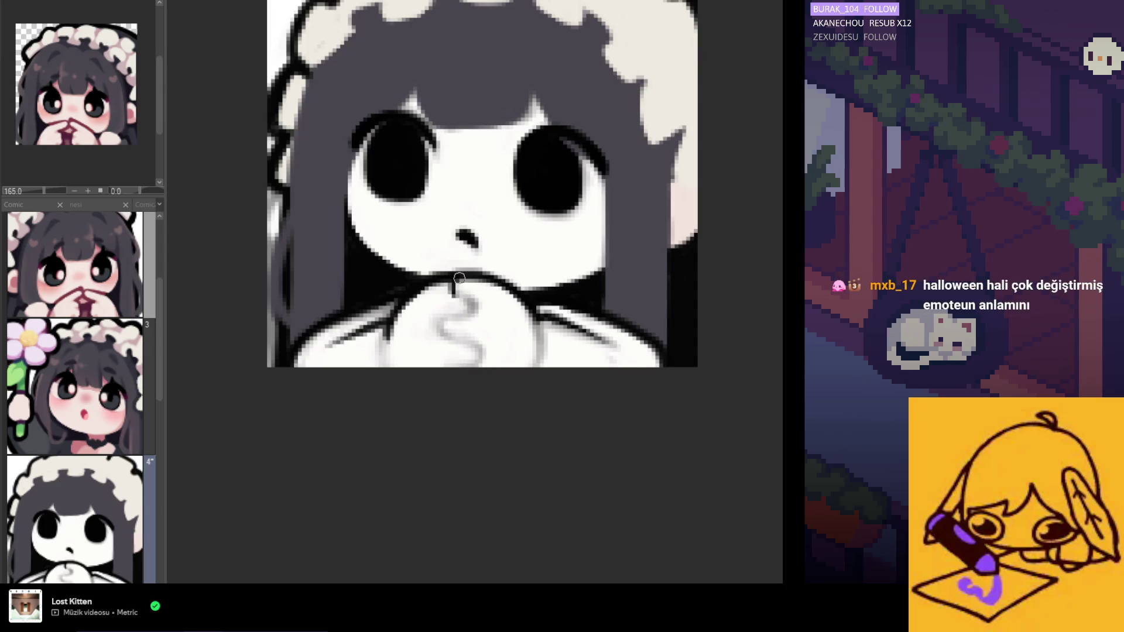
{"action": "left_click_drag", "start_coordinate": [440, 319], "coordinate": [469, 345]}
{"action": "key", "text": "ctrl+z"}
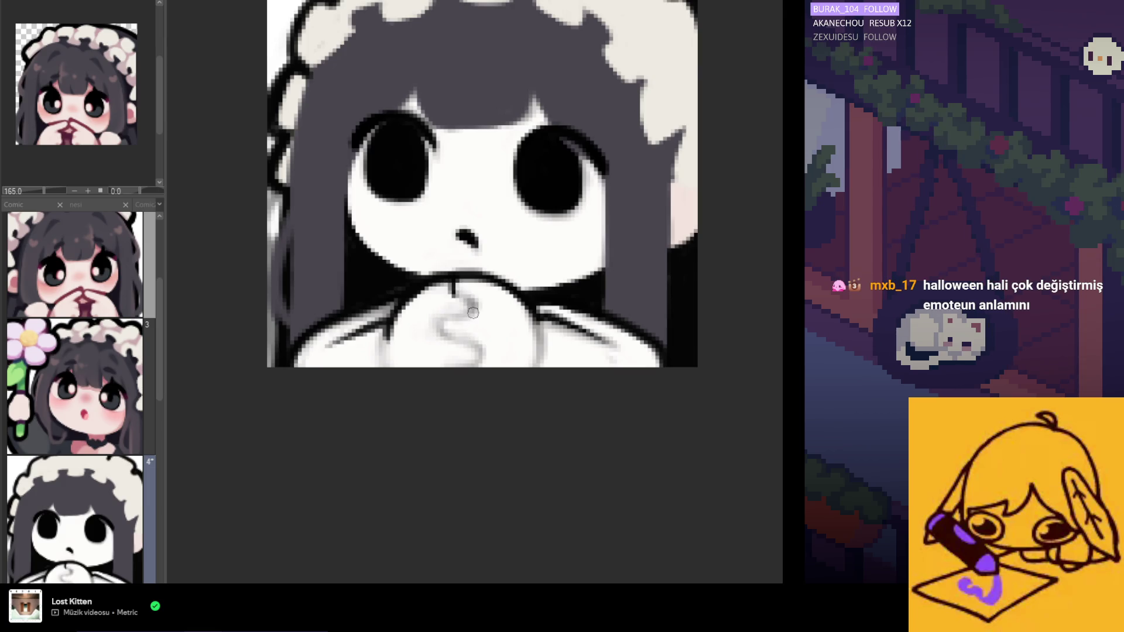